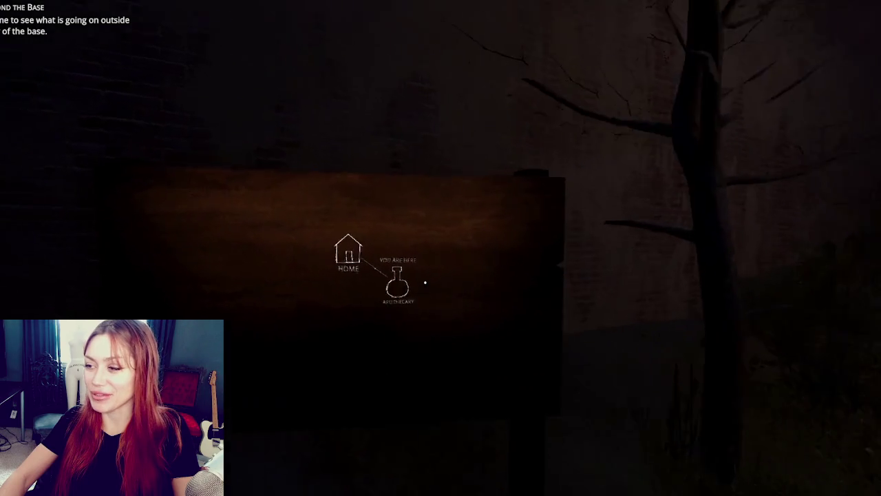
- Open the in-game map board and walk the player down the lamp-lit street
{"action": "left_click", "coordinate": [425, 282]}
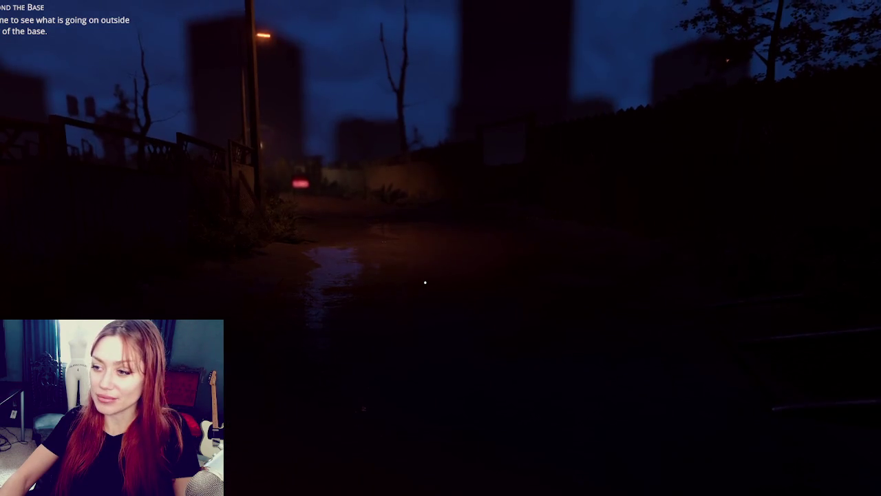
{"action": "key", "text": "w"}
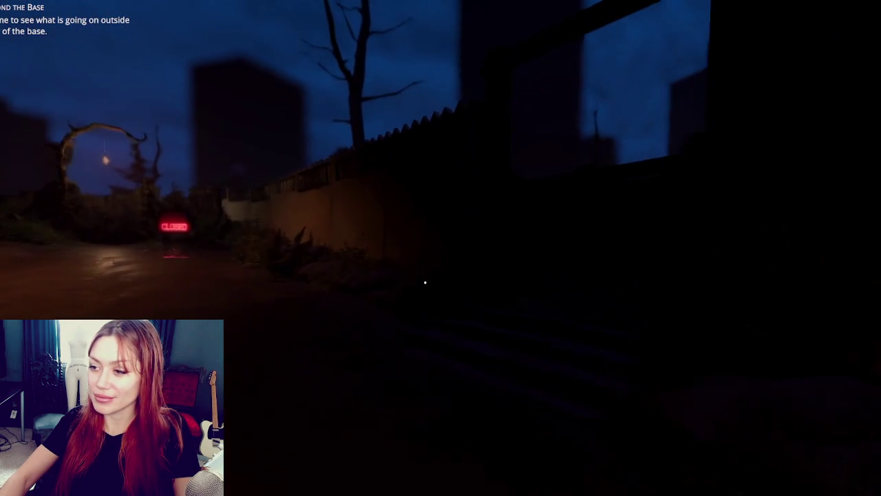
{"action": "key", "text": "w"}
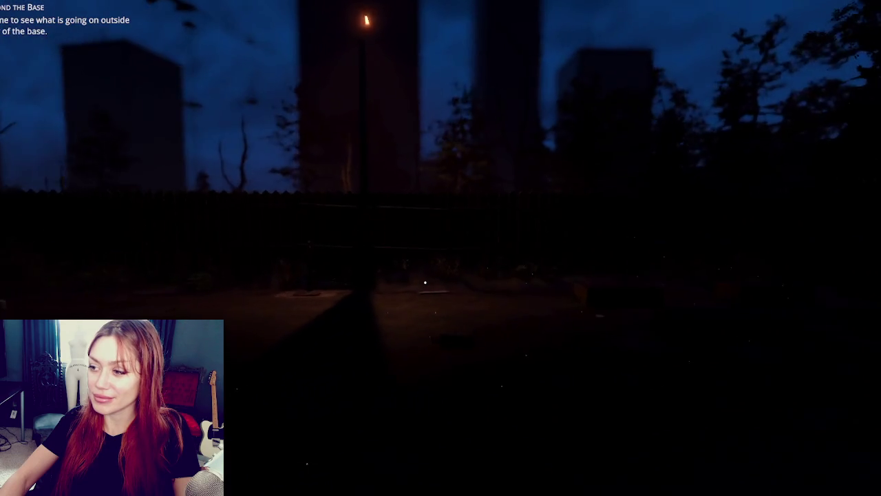
{"action": "key", "text": "shift+w"}
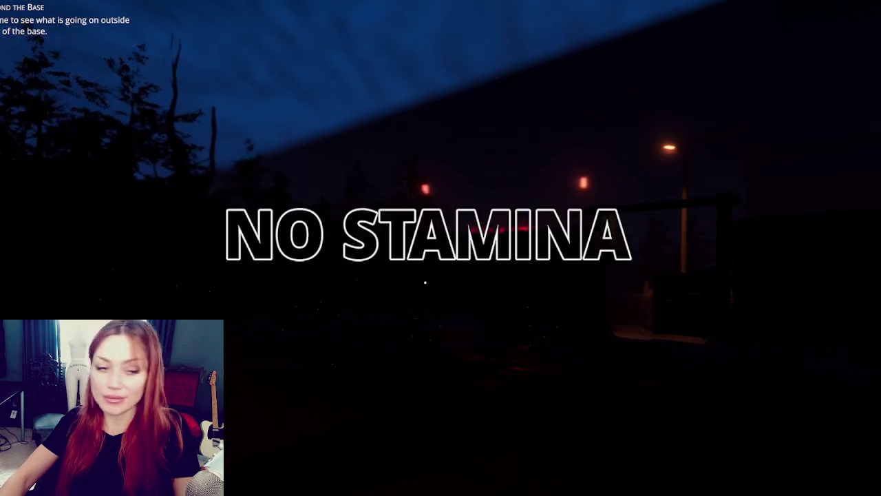
{"action": "key", "text": "w"}
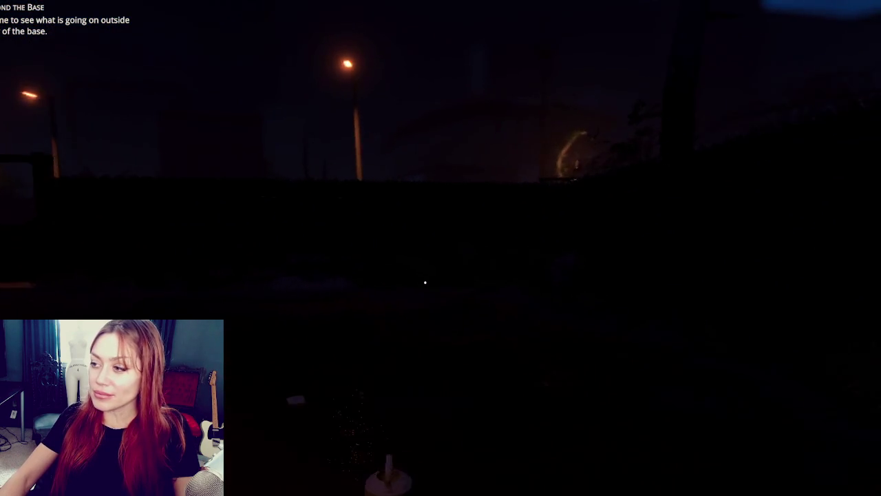
- Walk on to the EXIT gate and bring up the stats and inventory overlay
{"action": "mouse_move", "coordinate": [426, 282]}
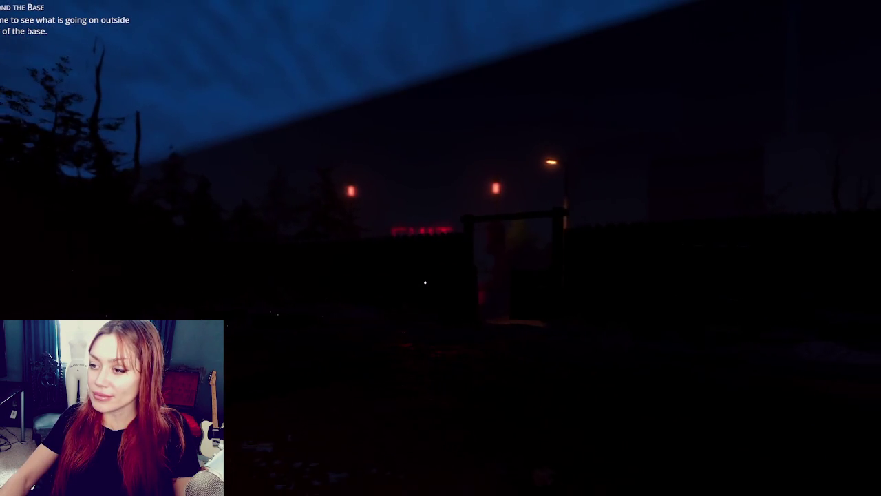
{"action": "key", "text": "w"}
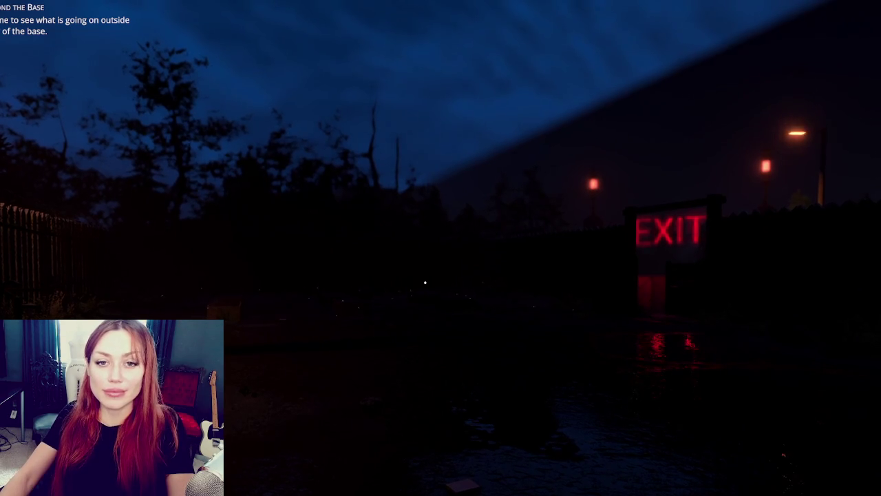
{"action": "key", "text": "Tab"}
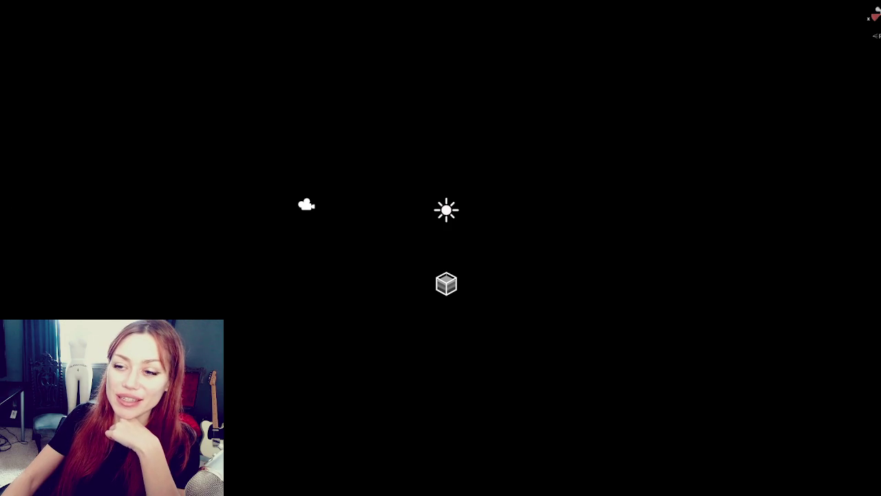
- Widen the side panel, enlarge the Project asset area, and open the Home scene
{"action": "left_click_drag", "start_coordinate": [2, 244], "coordinate": [84, 244]}
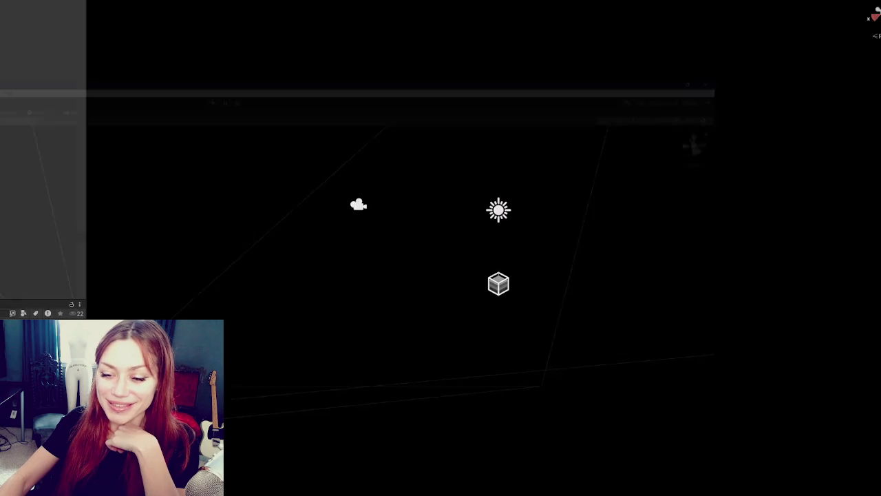
{"action": "left_click_drag", "start_coordinate": [86, 244], "coordinate": [9, 247]}
{"action": "left_click_drag", "start_coordinate": [31, 161], "coordinate": [96, 187]}
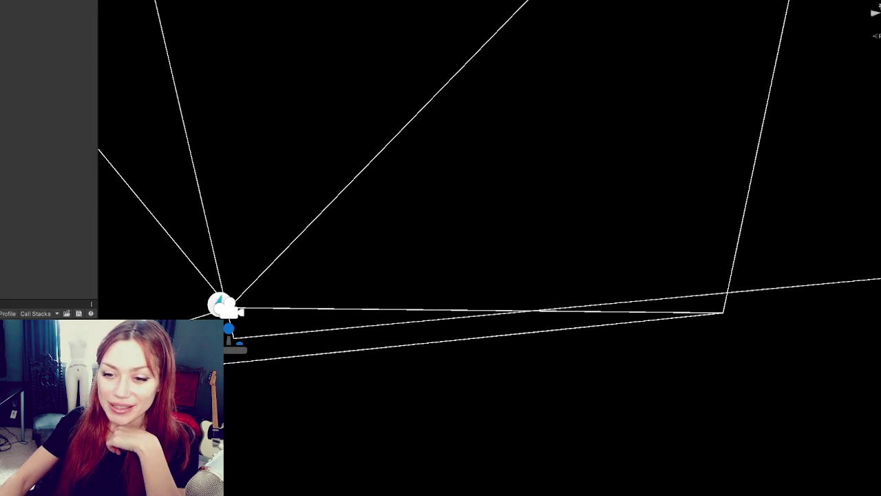
{"action": "left_click_drag", "start_coordinate": [49, 299], "coordinate": [48, 187]}
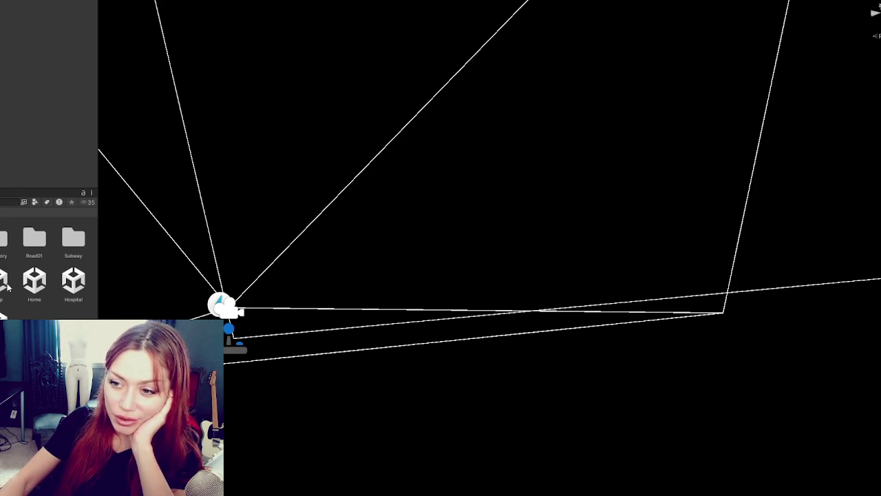
{"action": "double_click", "coordinate": [34, 281]}
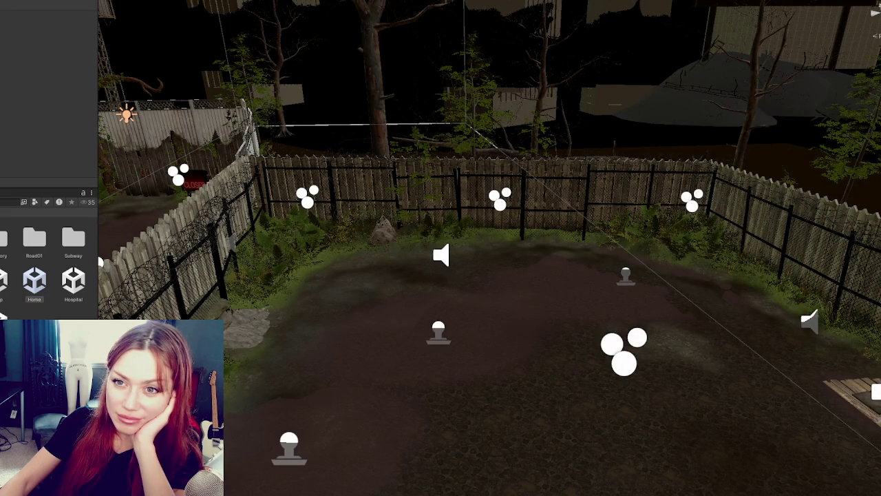
{"action": "left_click", "coordinate": [626, 276]}
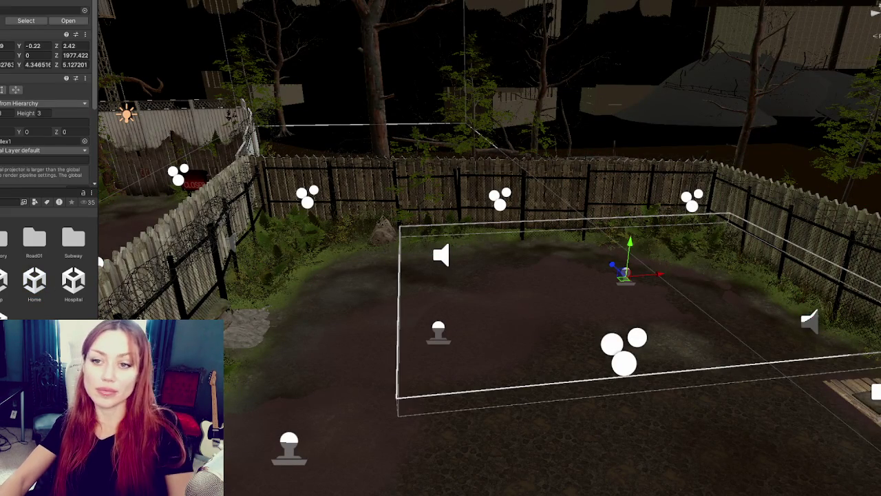
{"action": "left_click", "coordinate": [499, 196]}
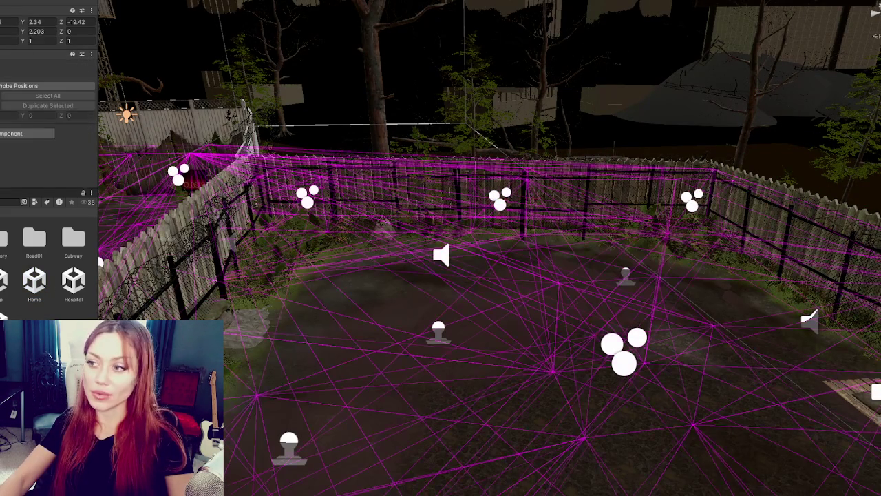
{"action": "left_click", "coordinate": [499, 197]}
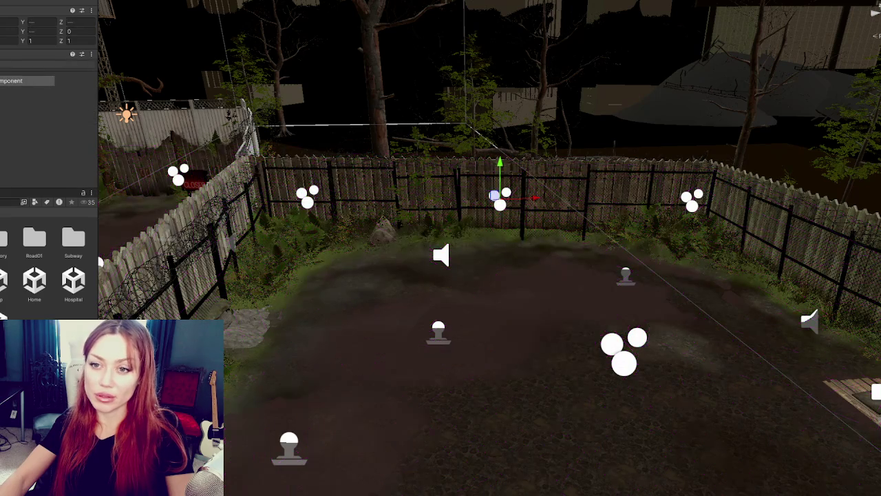
{"action": "left_click", "coordinate": [499, 196]}
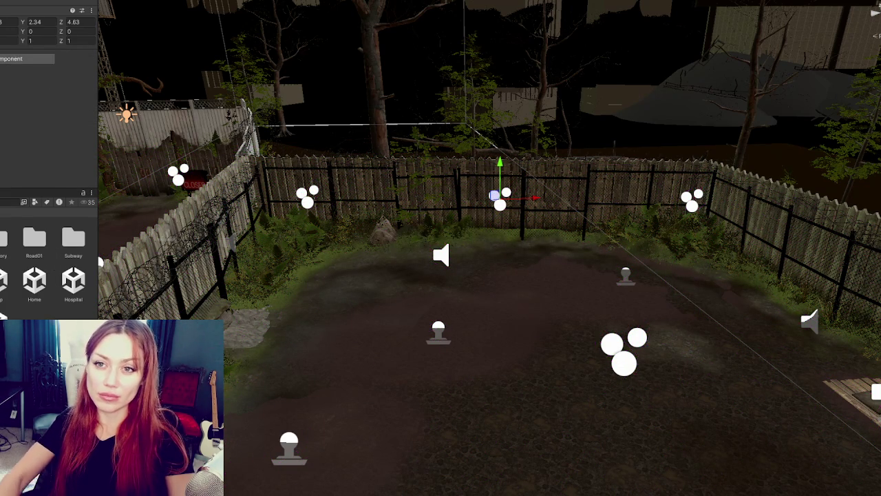
{"action": "left_click", "coordinate": [499, 196]}
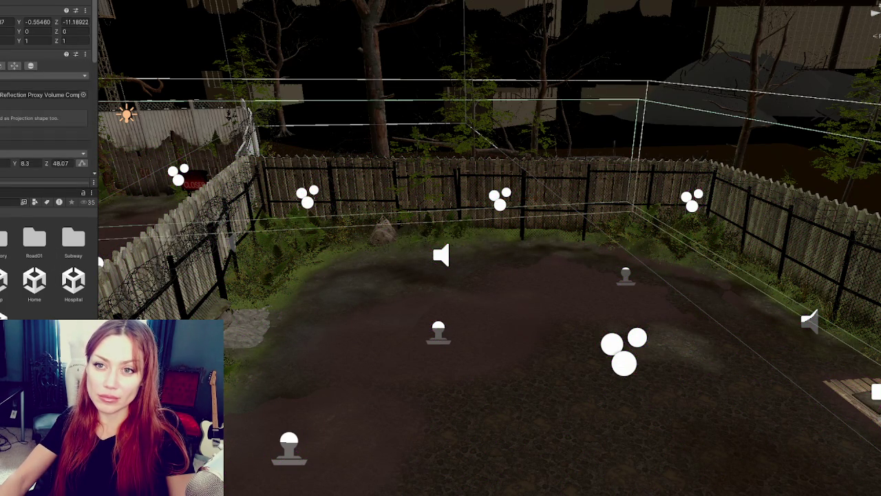
{"action": "left_click", "coordinate": [499, 196]}
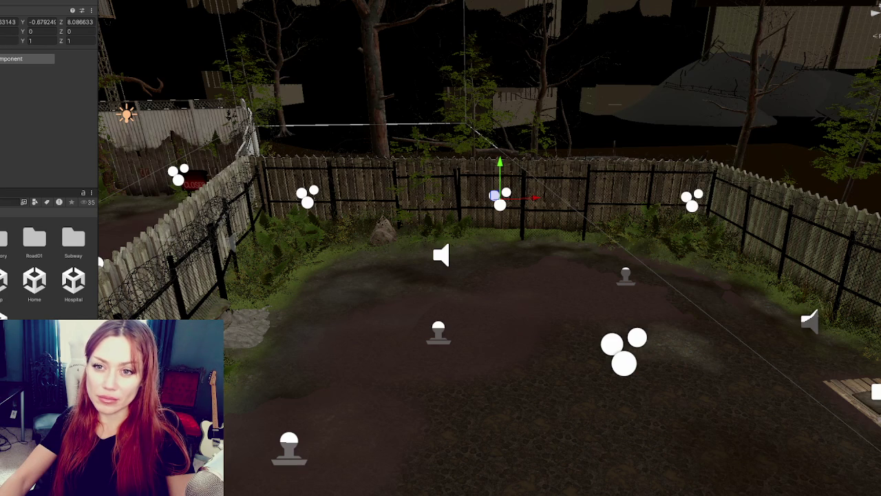
{"action": "key", "text": "Down"}
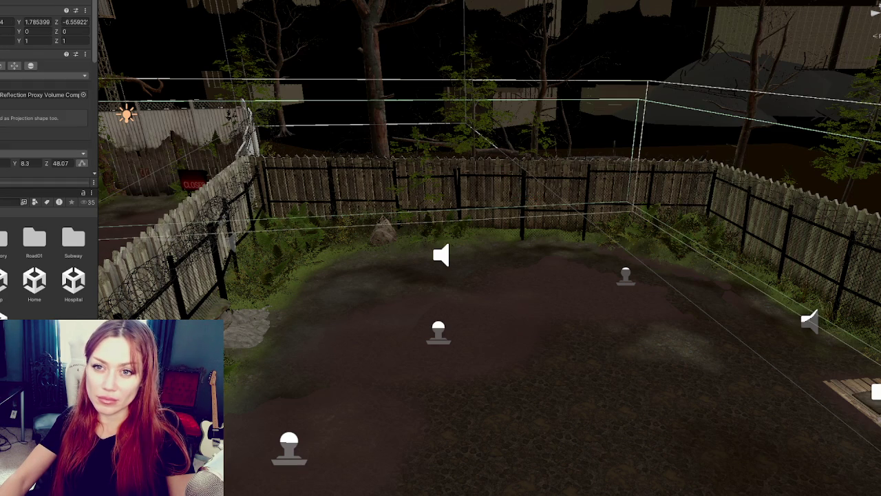
{"action": "key", "text": "Down"}
{"action": "key", "text": "Down"}
{"action": "key", "text": "Down"}
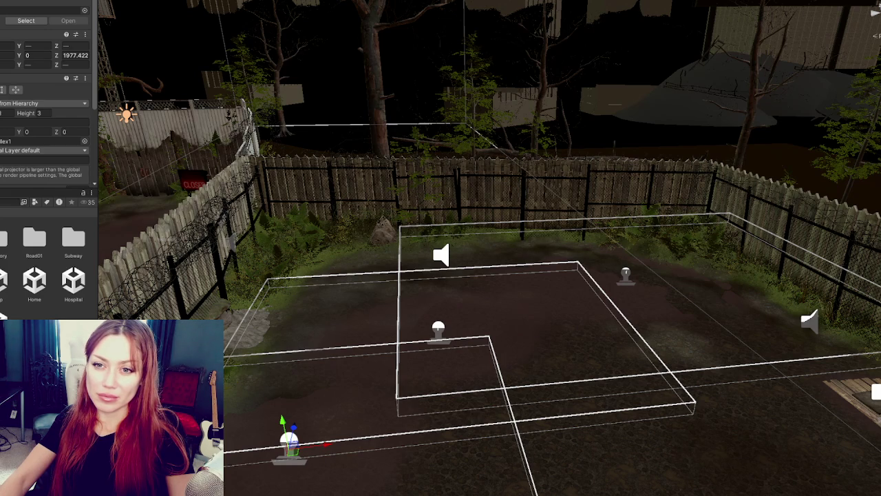
{"action": "key", "text": "ctrl+shift+d"}
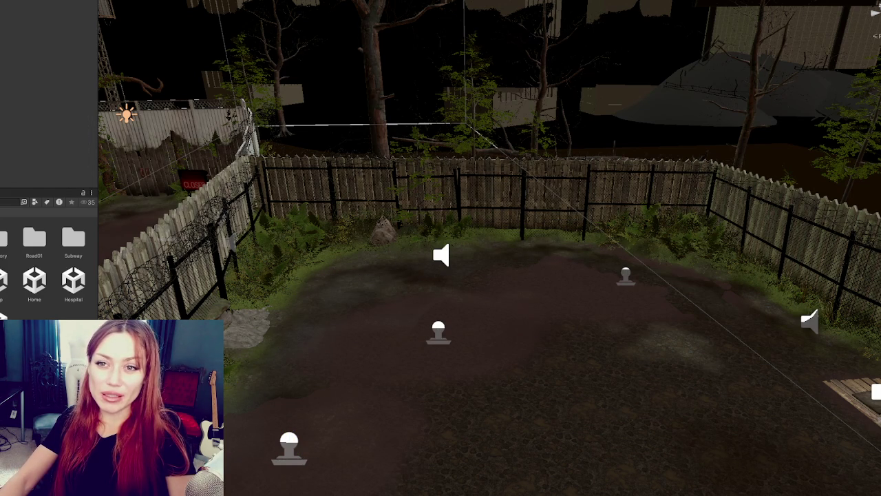
{"action": "left_click", "coordinate": [244, 329]}
{"action": "left_click", "coordinate": [377, 103]}
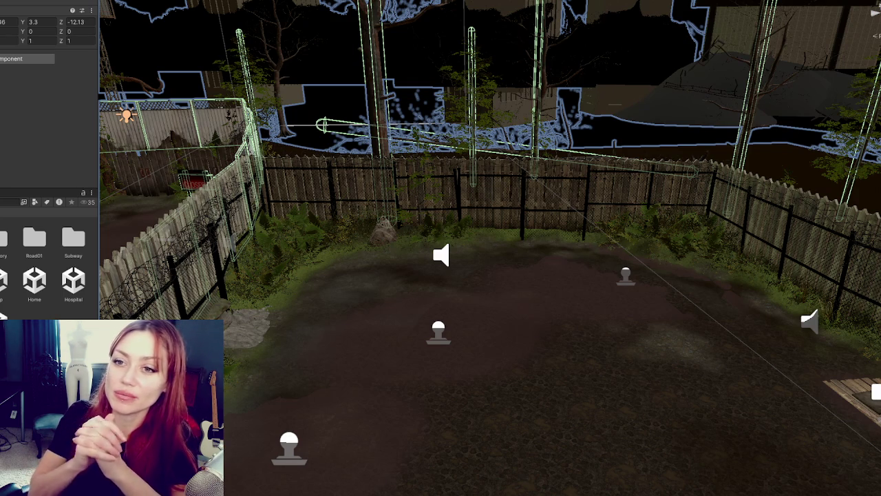
{"action": "mouse_move", "coordinate": [594, 295]}
{"action": "left_mouse_down"}
{"action": "mouse_move", "coordinate": [385, 296]}
{"action": "mouse_move", "coordinate": [495, 276]}
{"action": "left_mouse_up"}
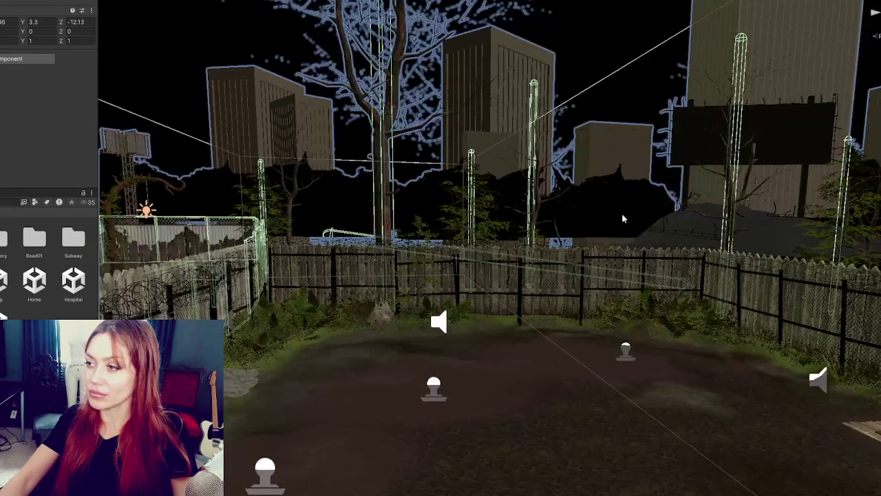
{"action": "left_click", "coordinate": [625, 211]}
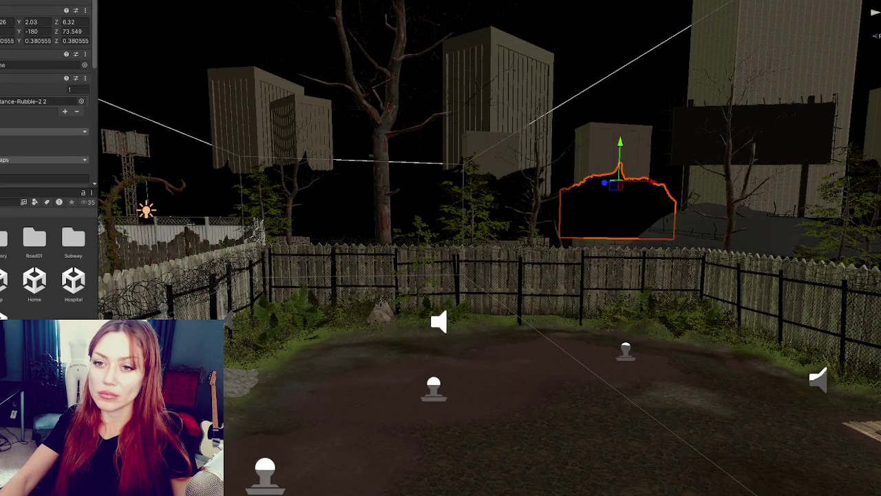
{"action": "mouse_move", "coordinate": [440, 206]}
{"action": "left_mouse_down"}
{"action": "mouse_move", "coordinate": [446, 189]}
{"action": "mouse_move", "coordinate": [482, 200]}
{"action": "mouse_move", "coordinate": [491, 216]}
{"action": "mouse_move", "coordinate": [611, 194]}
{"action": "mouse_move", "coordinate": [700, 205]}
{"action": "mouse_move", "coordinate": [748, 130]}
{"action": "mouse_move", "coordinate": [696, 190]}
{"action": "mouse_move", "coordinate": [709, 117]}
{"action": "left_mouse_up"}
{"action": "mouse_move", "coordinate": [170, 292]}
{"action": "left_mouse_down"}
{"action": "mouse_move", "coordinate": [400, 307]}
{"action": "mouse_move", "coordinate": [433, 263]}
{"action": "mouse_move", "coordinate": [413, 252]}
{"action": "left_mouse_up"}
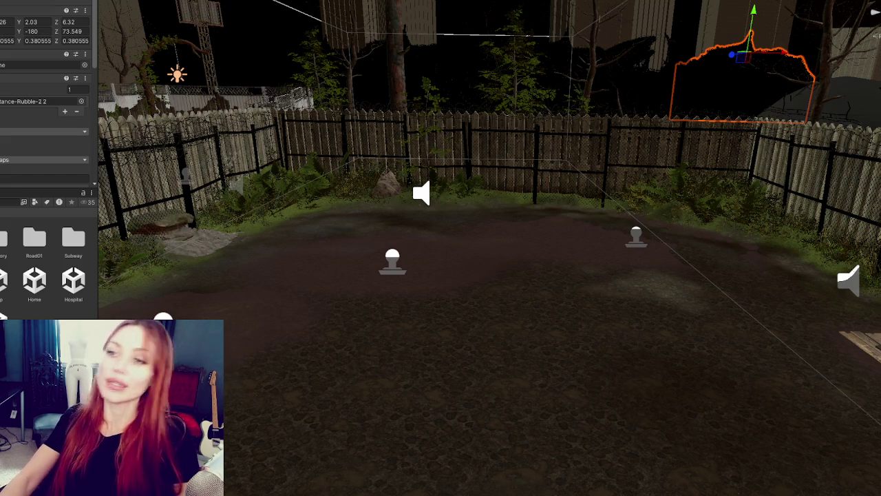
- Deselect the rubble object and zoom out of the yard view
{"action": "left_click", "coordinate": [654, 78]}
{"action": "scroll", "coordinate": [540, 179], "scroll_direction": "down", "scroll_amount": 1}
{"action": "scroll", "coordinate": [540, 179], "scroll_direction": "down", "scroll_amount": 1}
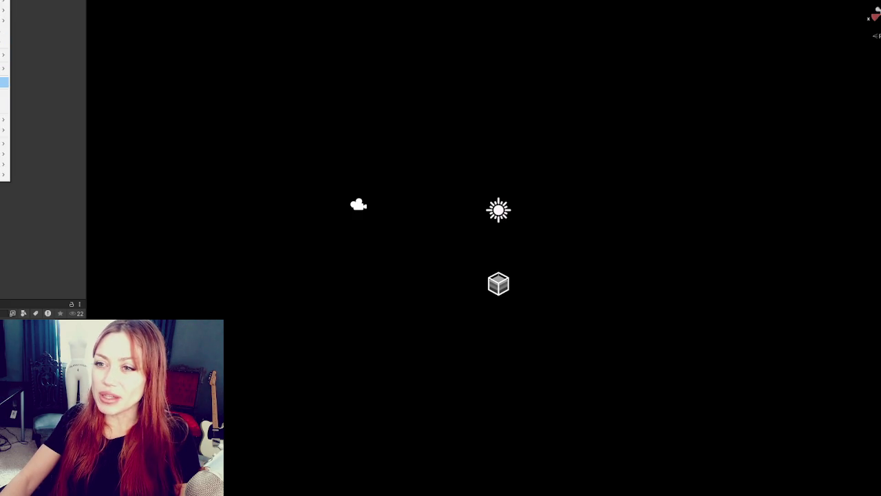
- List Unity Registry packages in the Package Manager and search for 'vr'
{"action": "left_click", "coordinate": [5, 106]}
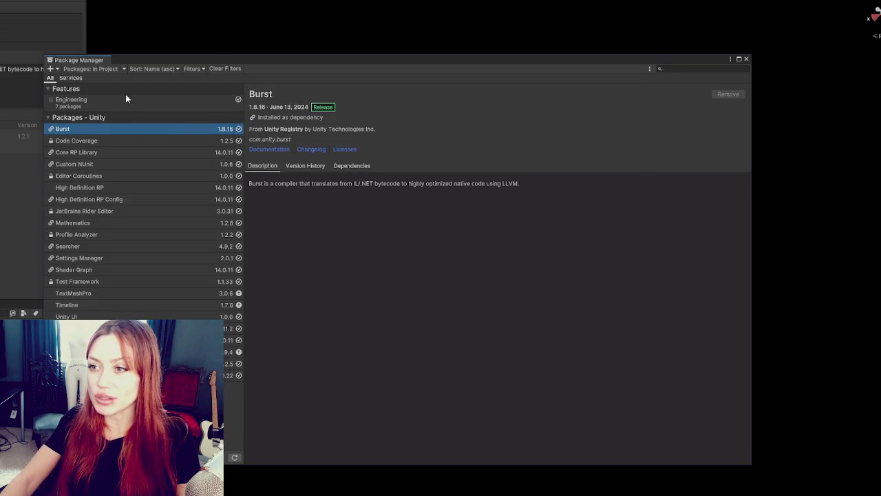
{"action": "left_click", "coordinate": [90, 68]}
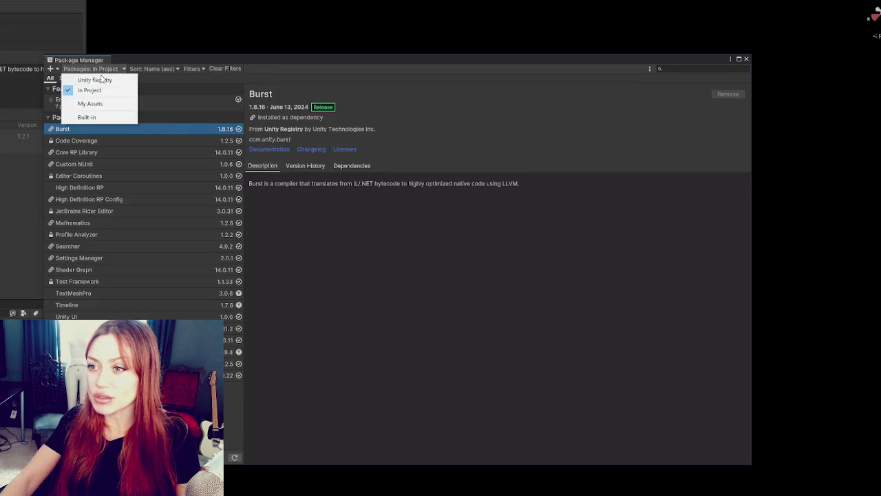
{"action": "left_click", "coordinate": [89, 78]}
{"action": "left_click", "coordinate": [681, 69]}
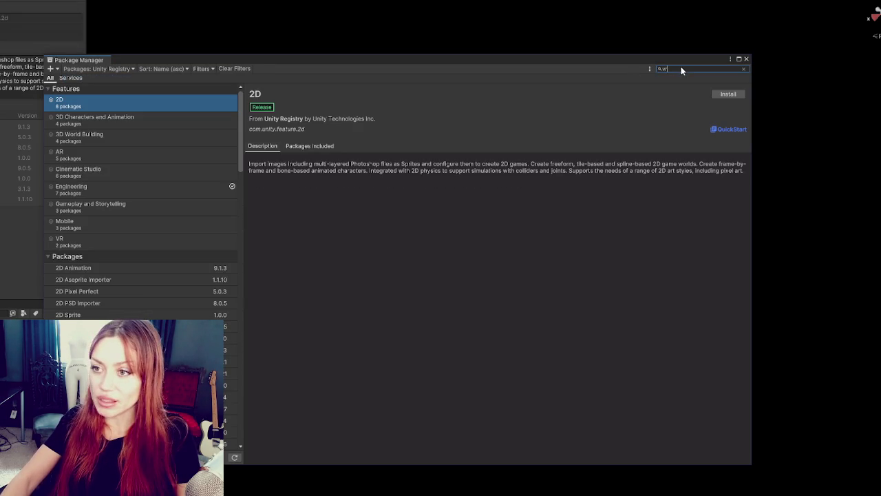
{"action": "type", "text": "vr"}
- Install the VR feature, then dismiss the crash report and close the Hub projects list
{"action": "left_click", "coordinate": [729, 94]}
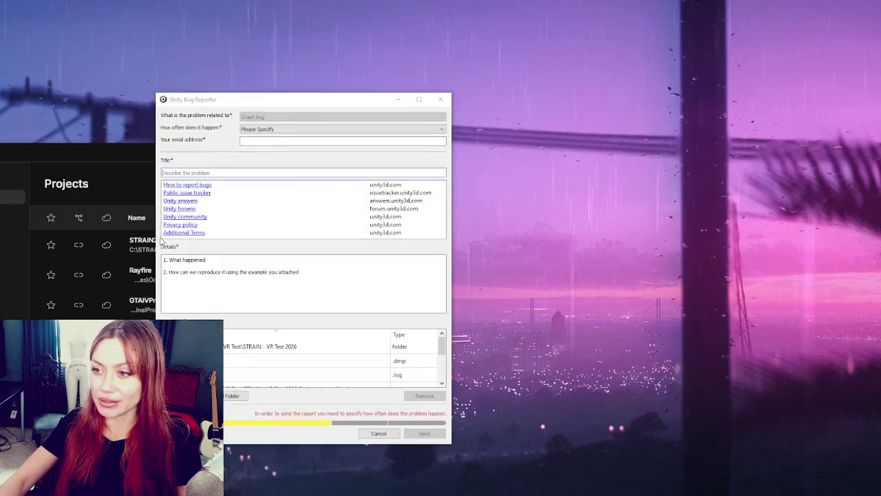
{"action": "left_click", "coordinate": [441, 99]}
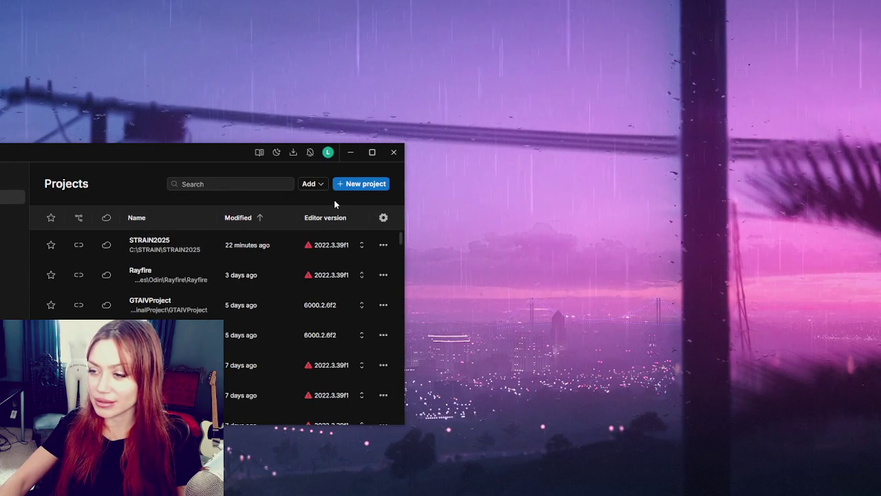
{"action": "left_click", "coordinate": [351, 152]}
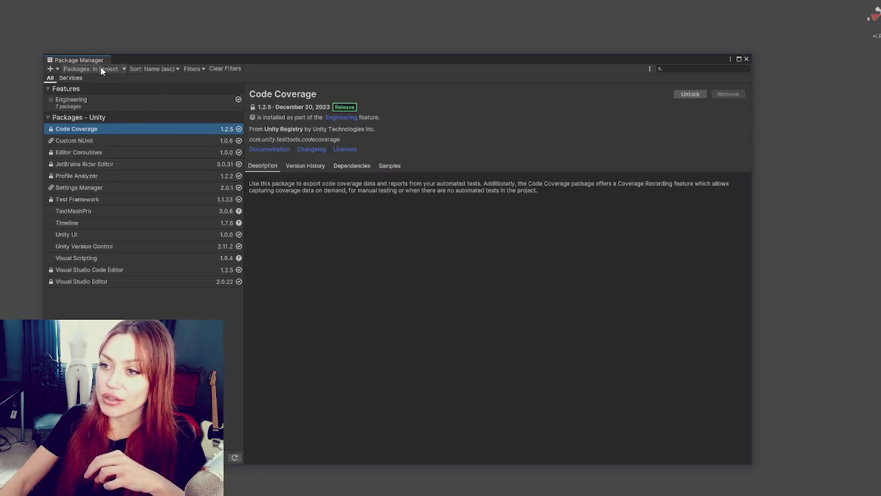
- Switch the Package Manager's package source to Unity Registry
{"action": "left_click", "coordinate": [103, 69]}
{"action": "left_click", "coordinate": [95, 80]}
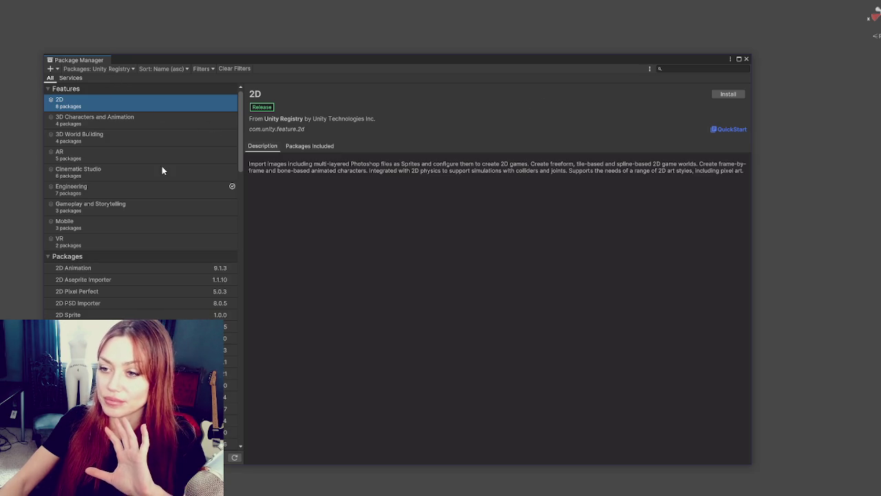
- Install the VR feature and accept enabling the input system backends with a restart
{"action": "left_click", "coordinate": [133, 241]}
{"action": "left_click", "coordinate": [740, 97]}
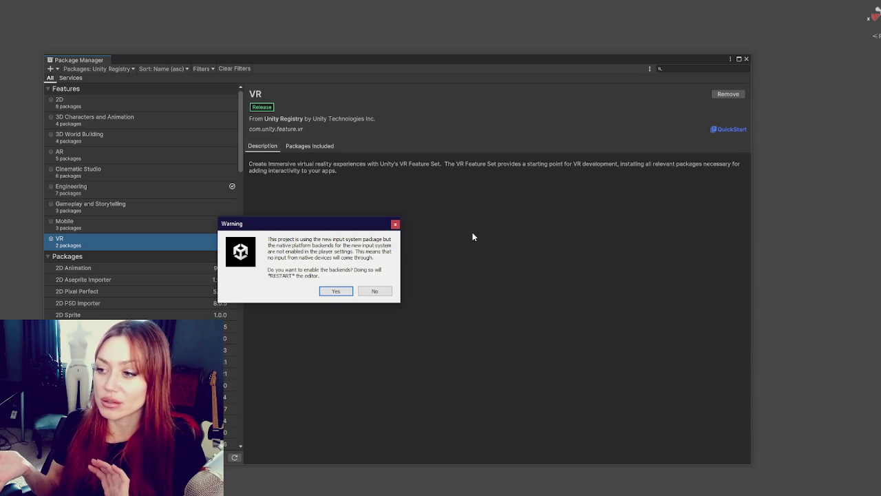
{"action": "left_click", "coordinate": [333, 292]}
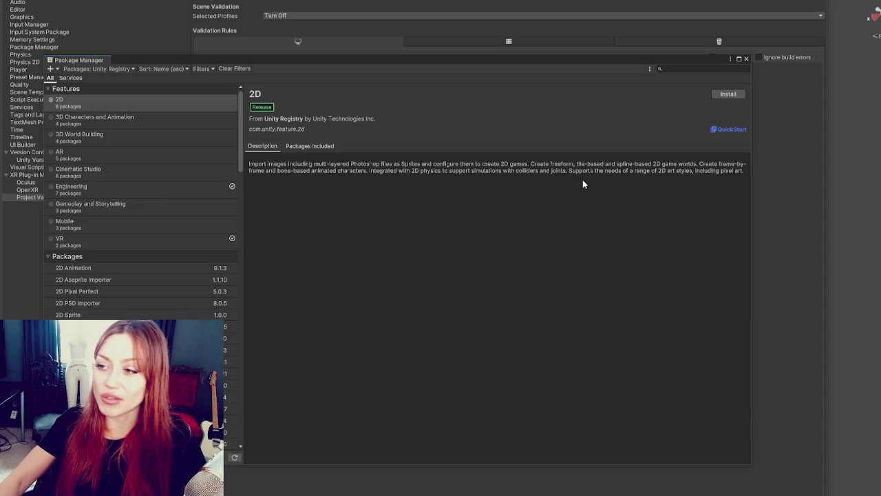
- Review the installed VR feature's included packages, then close the Package Manager
{"action": "left_click", "coordinate": [166, 242]}
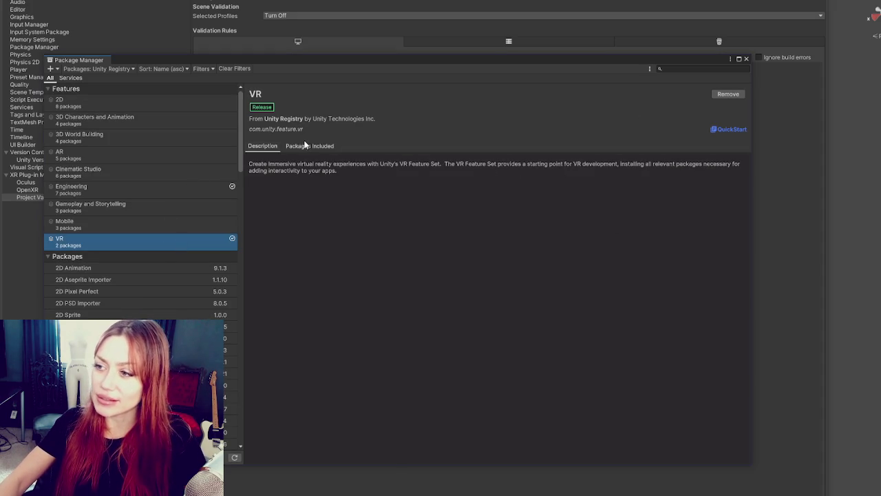
{"action": "left_click", "coordinate": [305, 145]}
{"action": "left_click", "coordinate": [745, 58]}
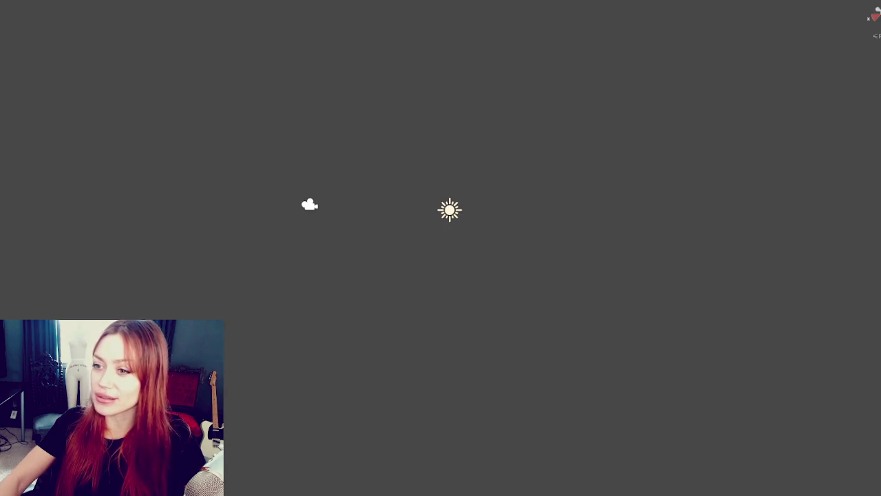
- Close the Project Settings window to return to the empty scene
{"action": "left_click", "coordinate": [870, 17]}
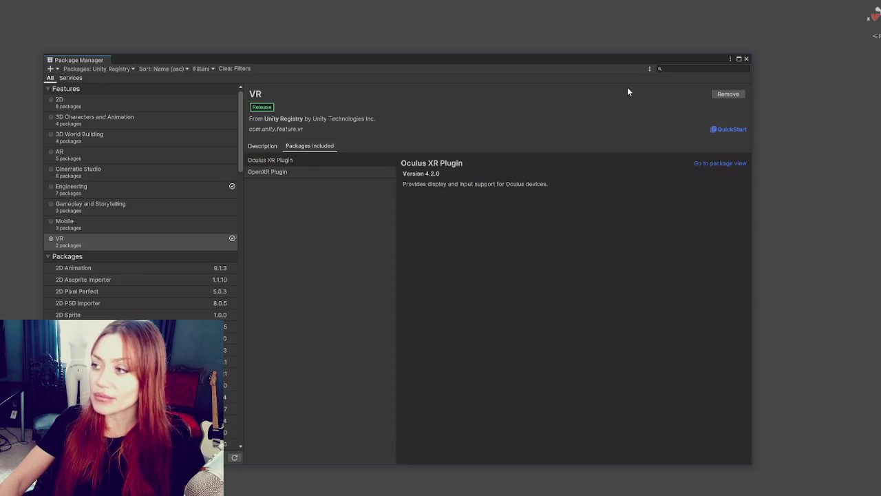
- Filter packages to 'vr' and view the OpenXR Plugin details
{"action": "left_click", "coordinate": [691, 67]}
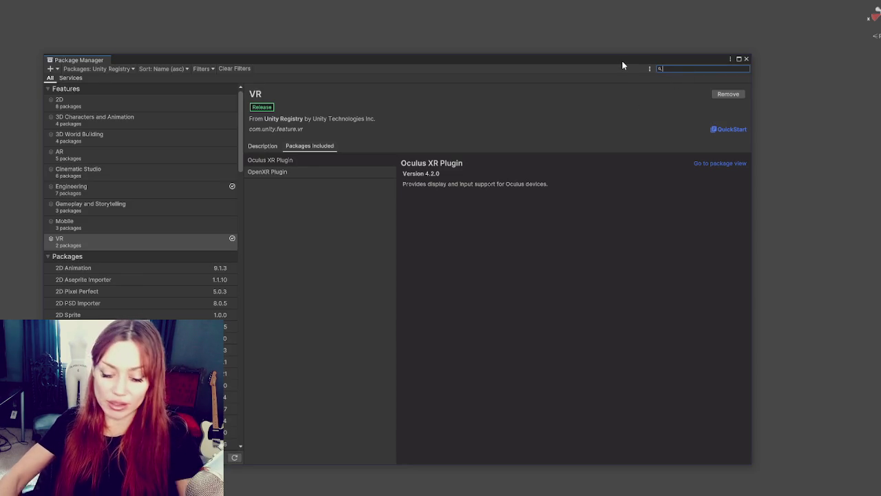
{"action": "type", "text": "vr"}
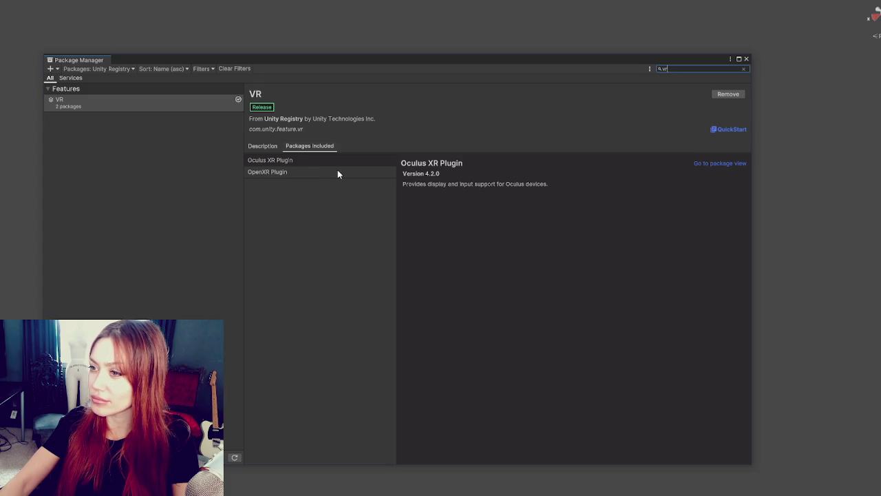
{"action": "left_click", "coordinate": [337, 173]}
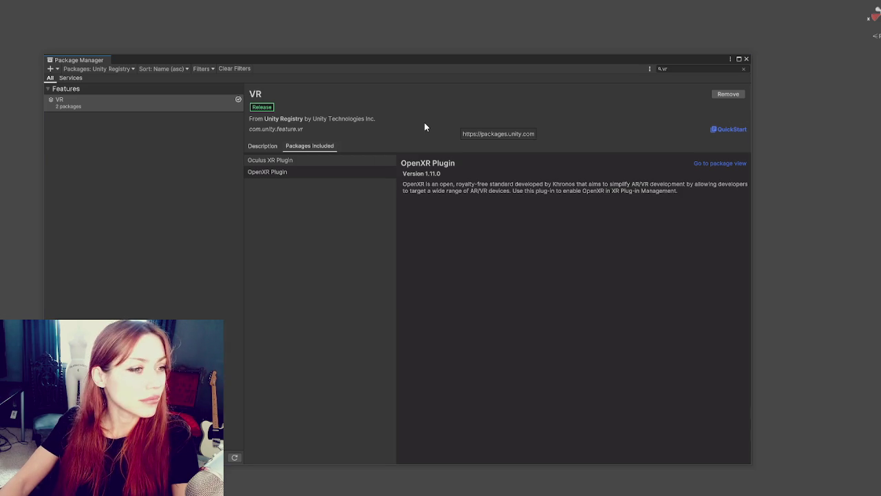
- Open the package source dropdown to pick the Built-in modules source
{"action": "left_click", "coordinate": [121, 70]}
{"action": "left_click", "coordinate": [128, 252]}
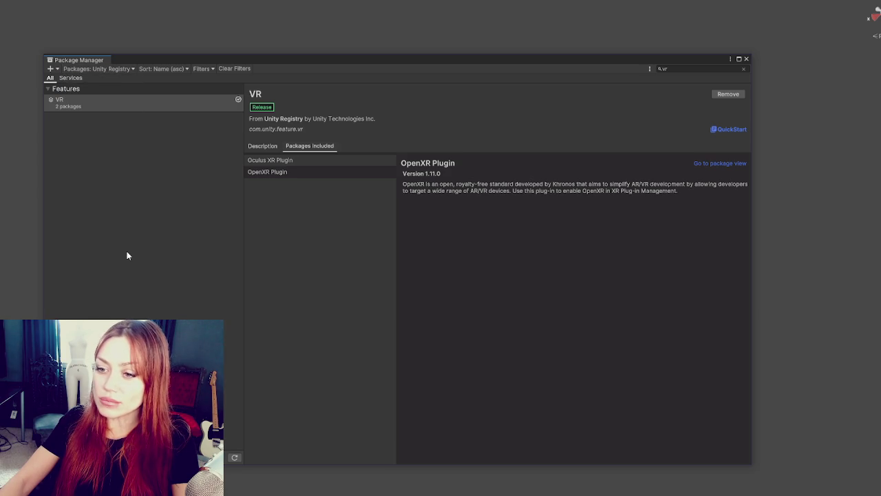
{"action": "left_click", "coordinate": [100, 68]}
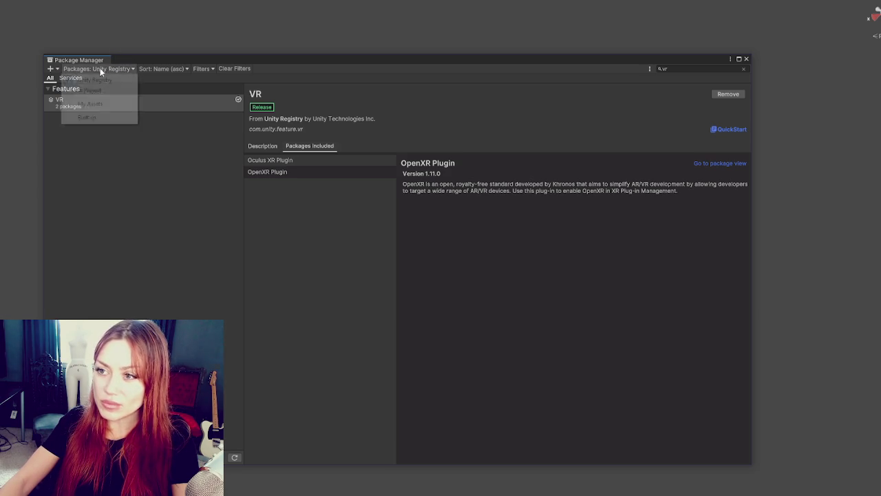
- List built-in modules filtered to 'vr' and check the VR module's dependencies and description
{"action": "left_click", "coordinate": [110, 117]}
{"action": "left_click", "coordinate": [669, 69]}
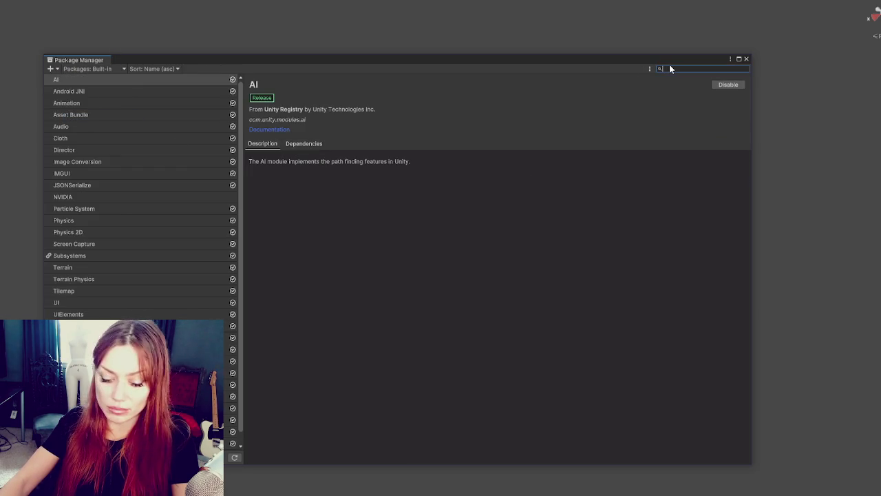
{"action": "type", "text": "vr"}
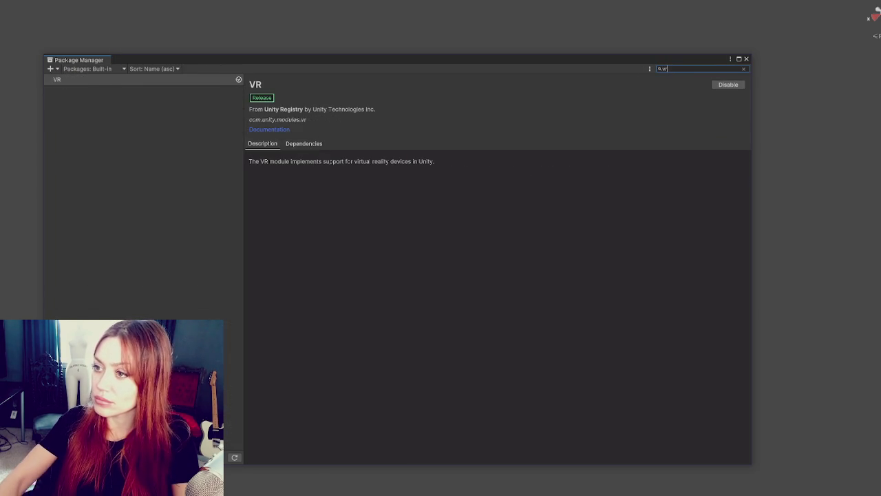
{"action": "left_click", "coordinate": [308, 145]}
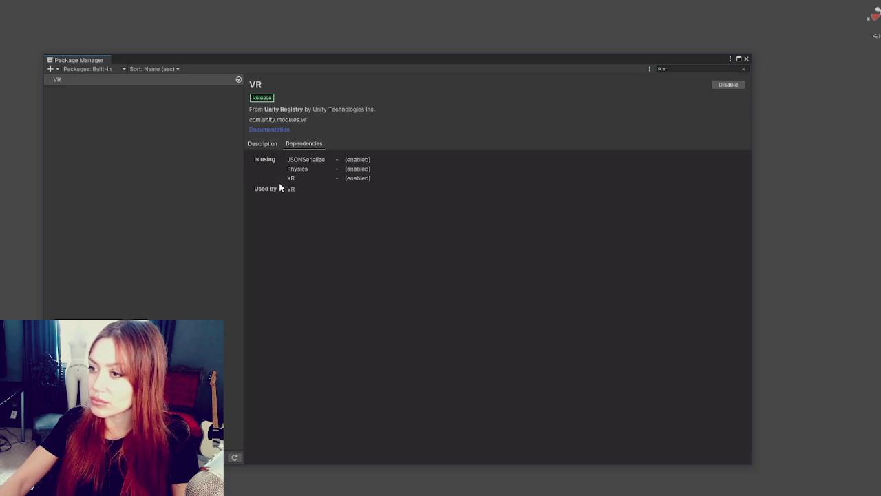
{"action": "left_click", "coordinate": [262, 143]}
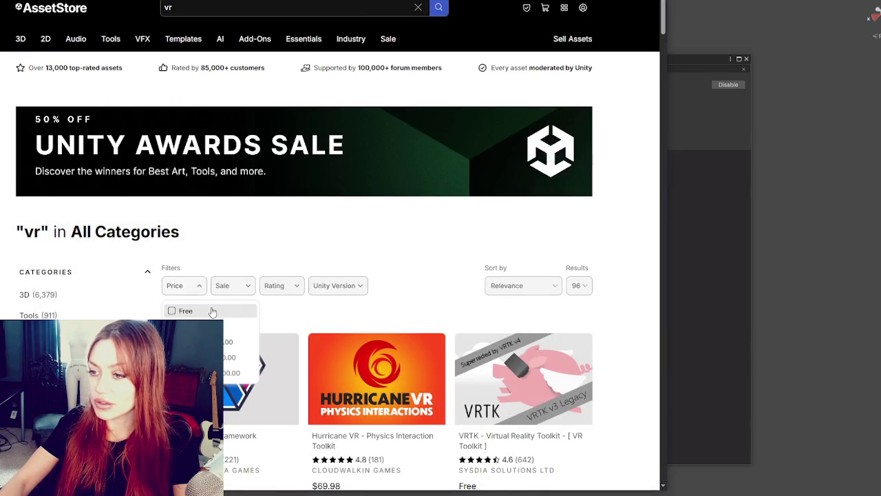
- Browse down the free VR assets grid and open the SteamVR Plugin in Unity
{"action": "scroll", "coordinate": [524, 237], "scroll_direction": "down", "scroll_amount": 3}
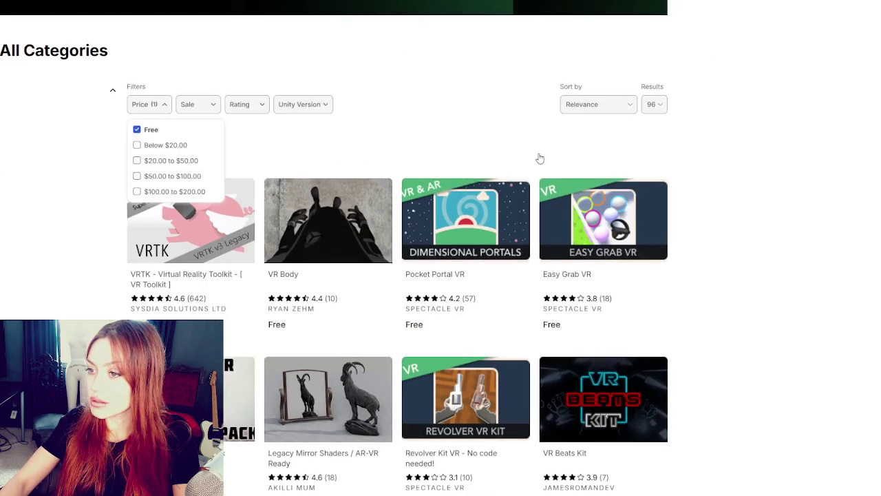
{"action": "scroll", "coordinate": [732, 200], "scroll_direction": "down", "scroll_amount": 1}
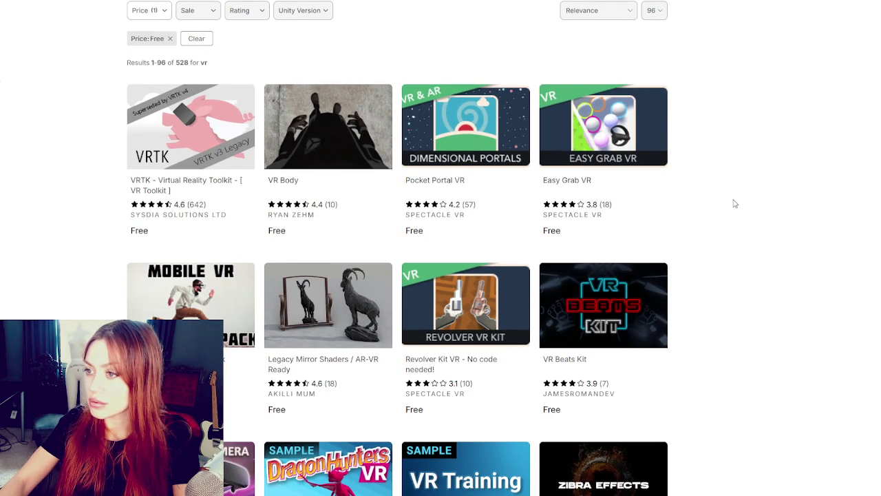
{"action": "scroll", "coordinate": [737, 203], "scroll_direction": "down", "scroll_amount": 1}
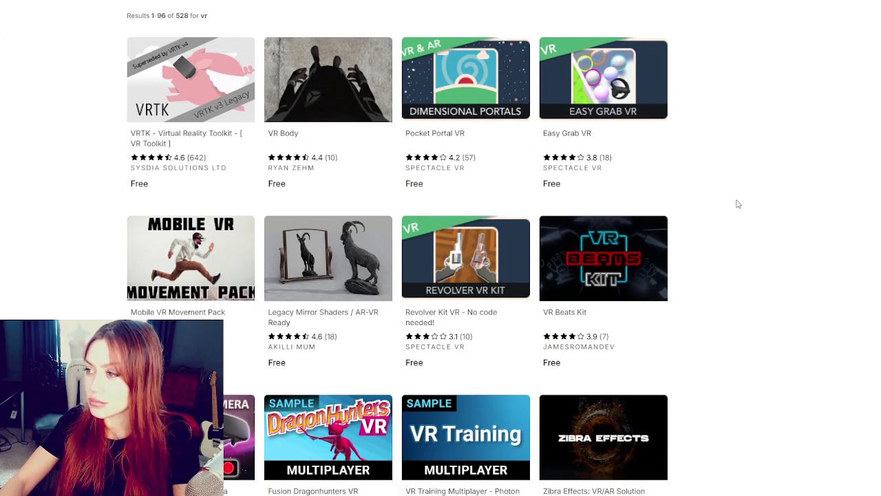
{"action": "scroll", "coordinate": [738, 204], "scroll_direction": "down", "scroll_amount": 1}
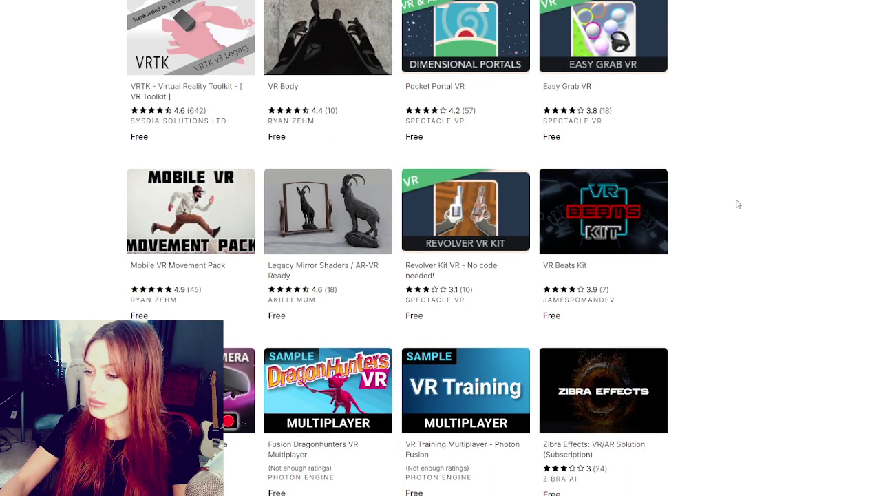
{"action": "scroll", "coordinate": [738, 205], "scroll_direction": "down", "scroll_amount": 6}
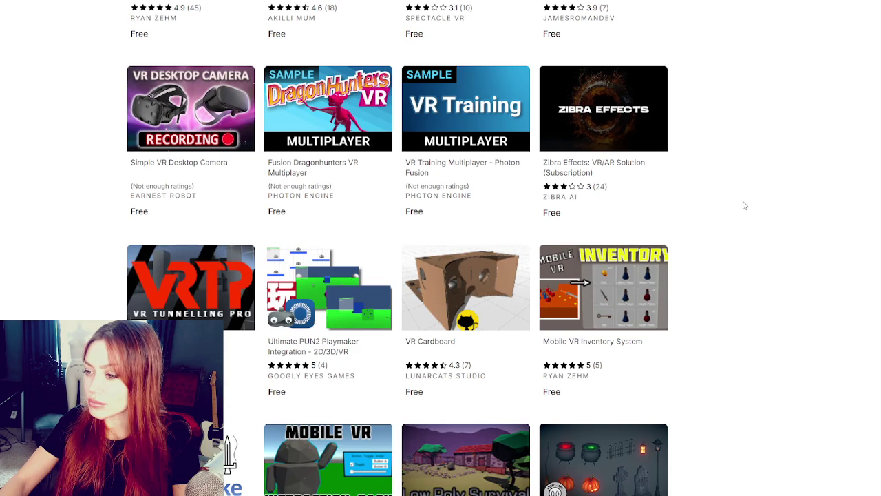
{"action": "scroll", "coordinate": [744, 205], "scroll_direction": "down", "scroll_amount": 5}
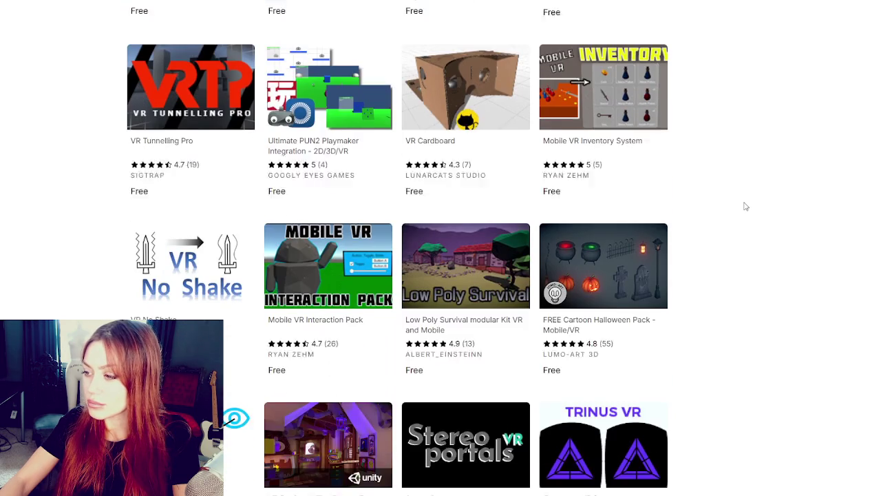
{"action": "scroll", "coordinate": [746, 206], "scroll_direction": "down", "scroll_amount": 3}
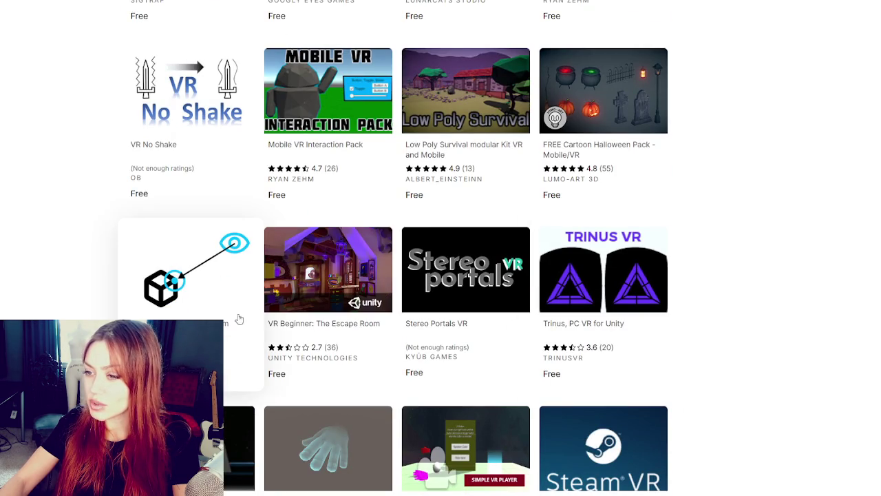
{"action": "scroll", "coordinate": [744, 308], "scroll_direction": "down", "scroll_amount": 3}
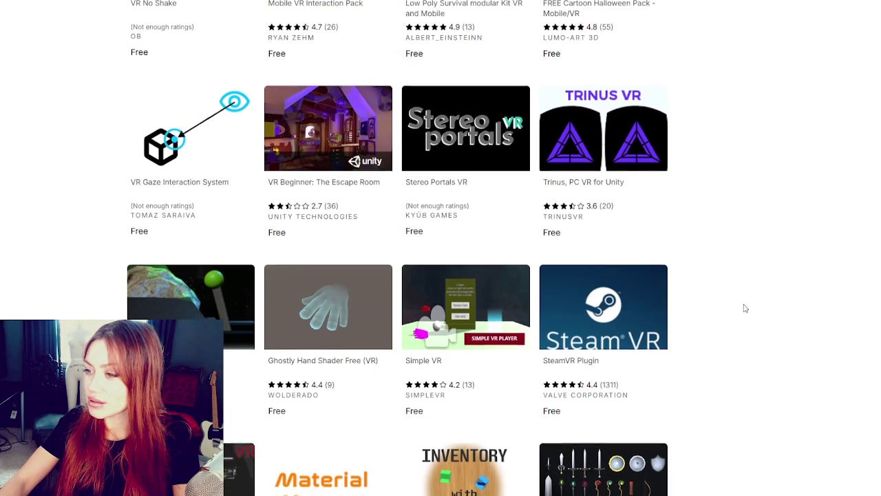
{"action": "scroll", "coordinate": [745, 309], "scroll_direction": "down", "scroll_amount": 1}
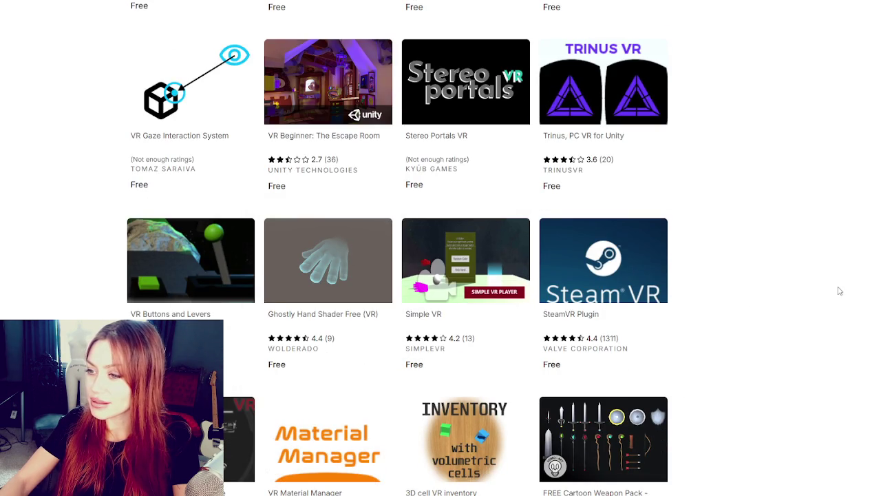
{"action": "scroll", "coordinate": [839, 291], "scroll_direction": "down", "scroll_amount": 3}
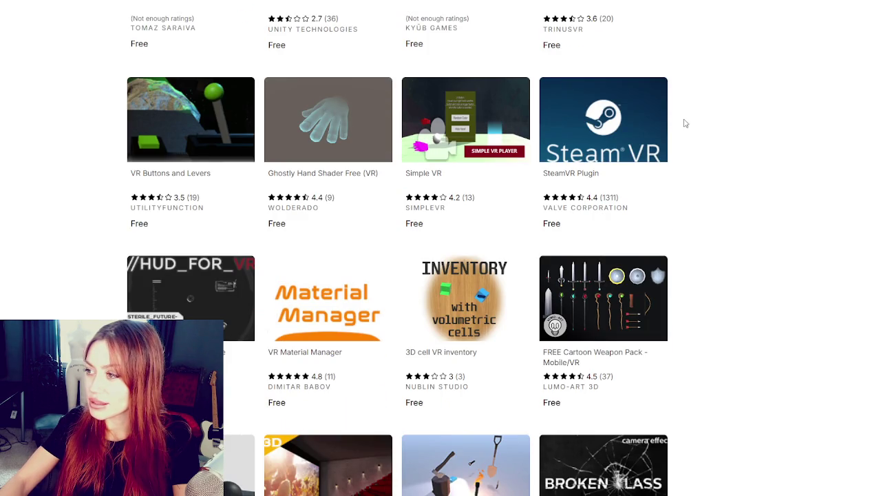
{"action": "left_click", "coordinate": [612, 126]}
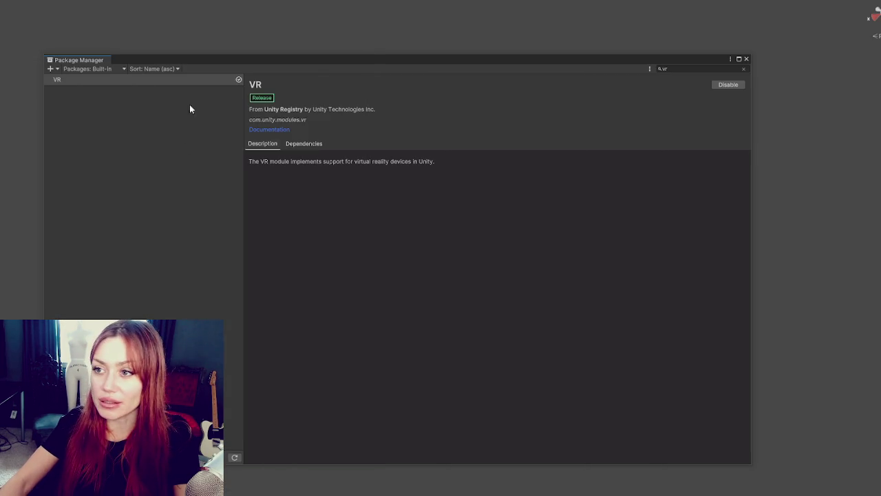
- Switch the Package Manager source from Built-in to My Assets and search 'steem'
{"action": "left_click", "coordinate": [72, 69]}
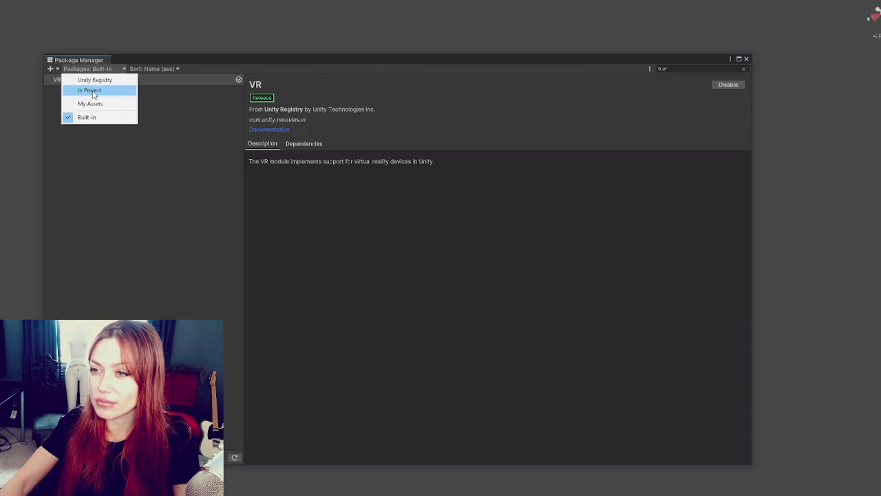
{"action": "left_click", "coordinate": [178, 202]}
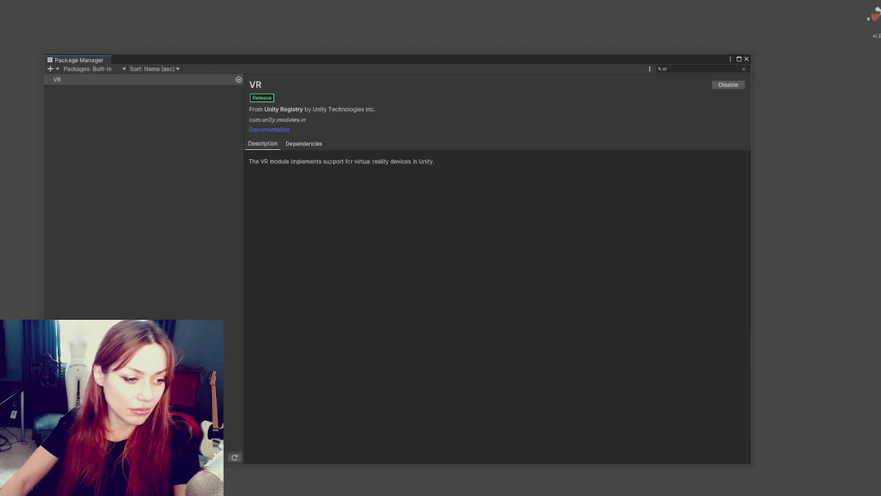
{"action": "left_click", "coordinate": [50, 69]}
{"action": "left_click", "coordinate": [167, 175]}
{"action": "left_click", "coordinate": [116, 69]}
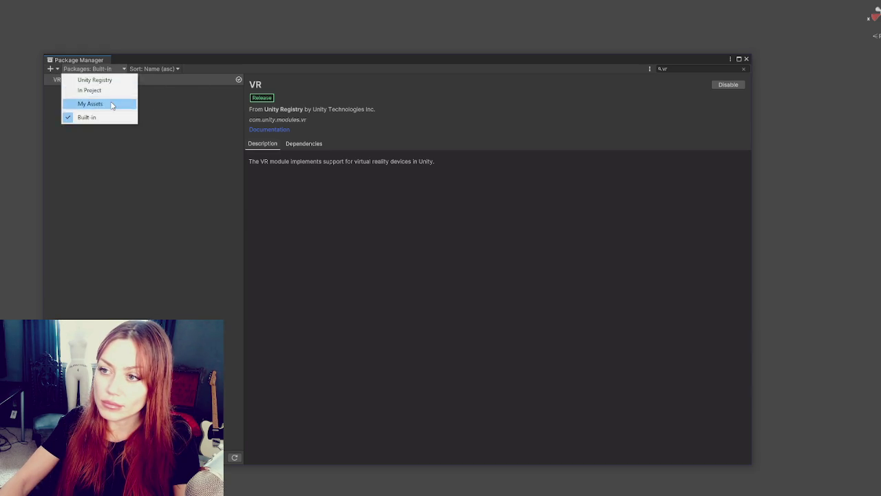
{"action": "left_click", "coordinate": [115, 102]}
{"action": "left_click", "coordinate": [688, 69]}
{"action": "type", "text": "steem"}
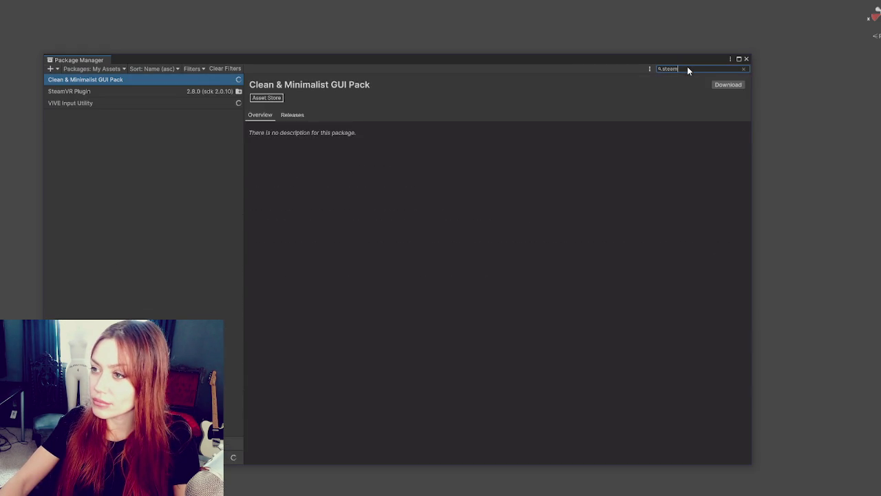
- Select the SteamVR Plugin package and import all of its files into the project
{"action": "left_click", "coordinate": [135, 92]}
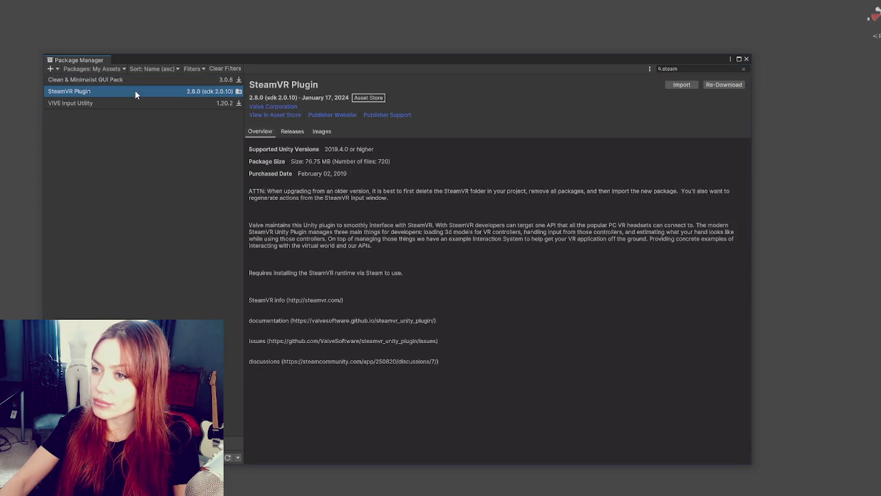
{"action": "left_click", "coordinate": [682, 85]}
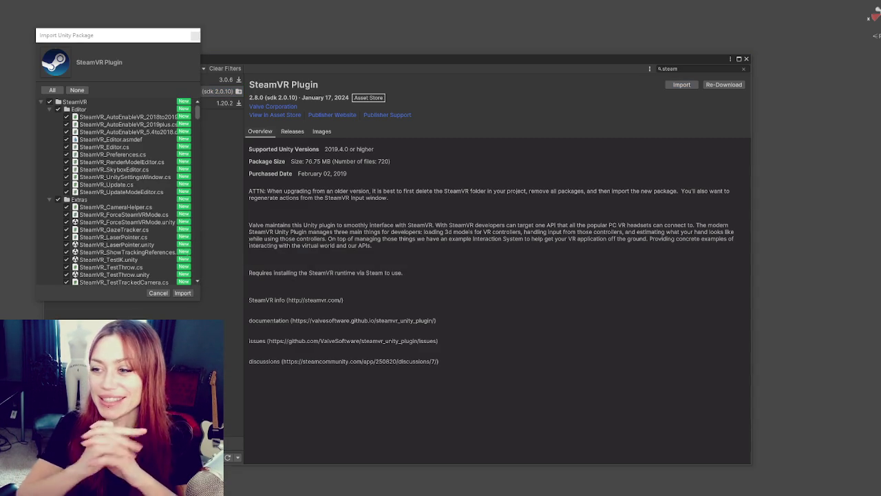
{"action": "left_click", "coordinate": [182, 293]}
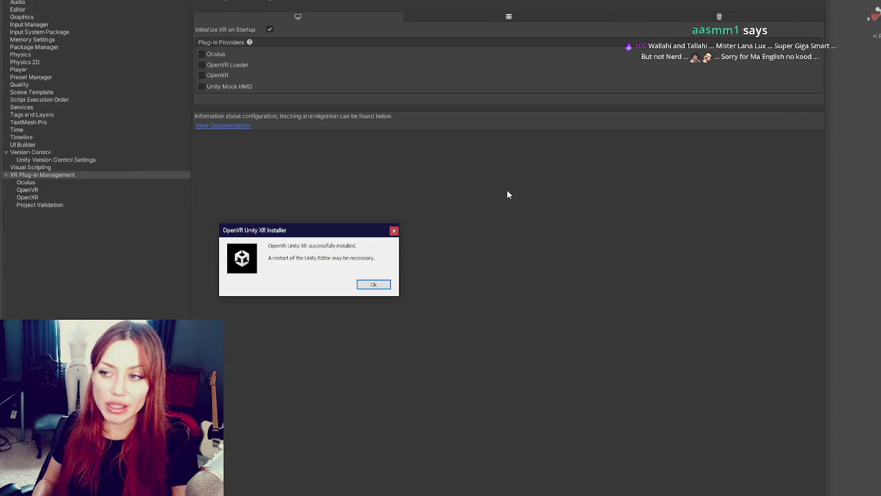
- Dismiss the OpenVR install confirmation and close the Package Manager to reveal the scene
{"action": "left_click", "coordinate": [388, 283]}
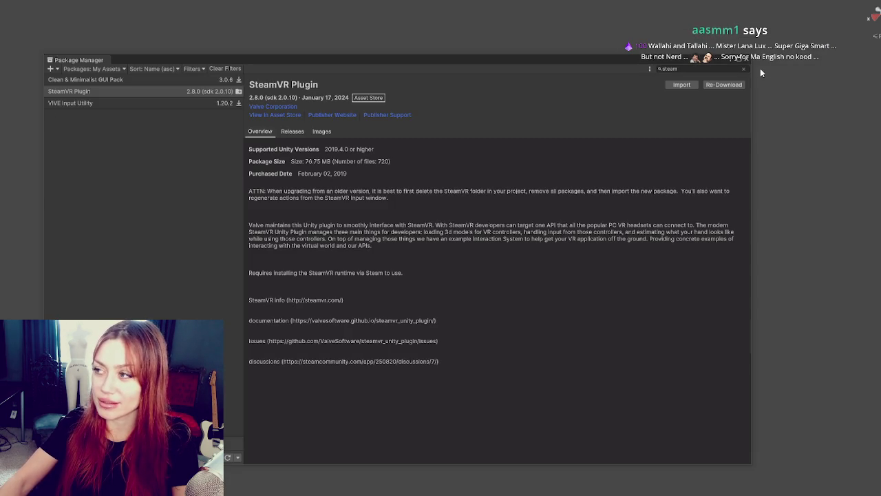
{"action": "left_click", "coordinate": [748, 60]}
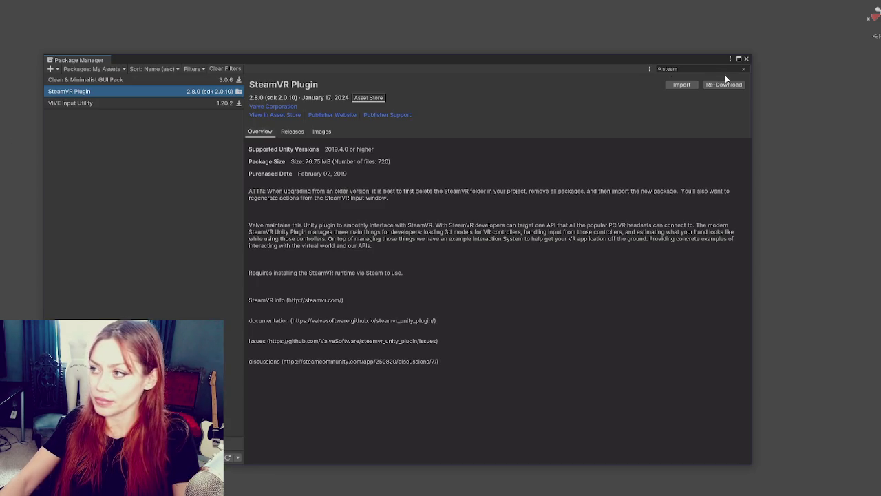
- Switch the package source to Unity Registry, search 'xr', and select XR Plugin Management
{"action": "double_click", "coordinate": [670, 69]}
{"action": "left_click", "coordinate": [92, 69]}
{"action": "left_click", "coordinate": [97, 89]}
{"action": "left_click", "coordinate": [670, 70]}
{"action": "type", "text": "xr"}
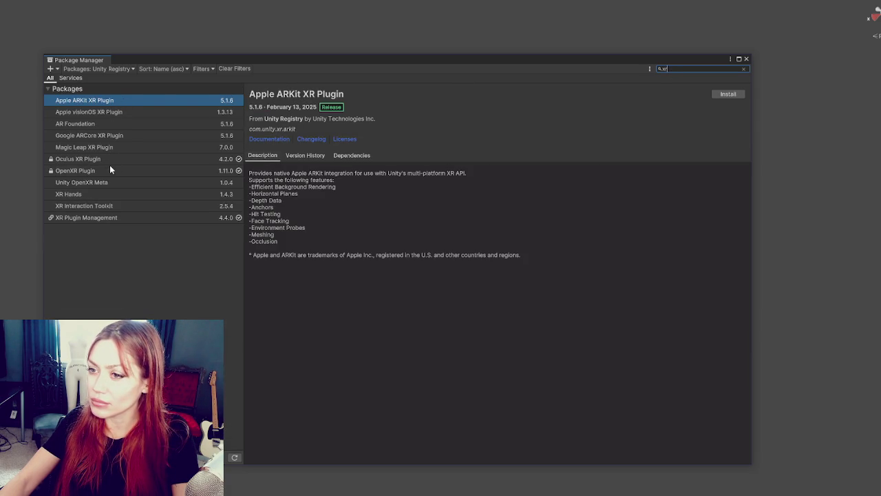
{"action": "left_click", "coordinate": [119, 205]}
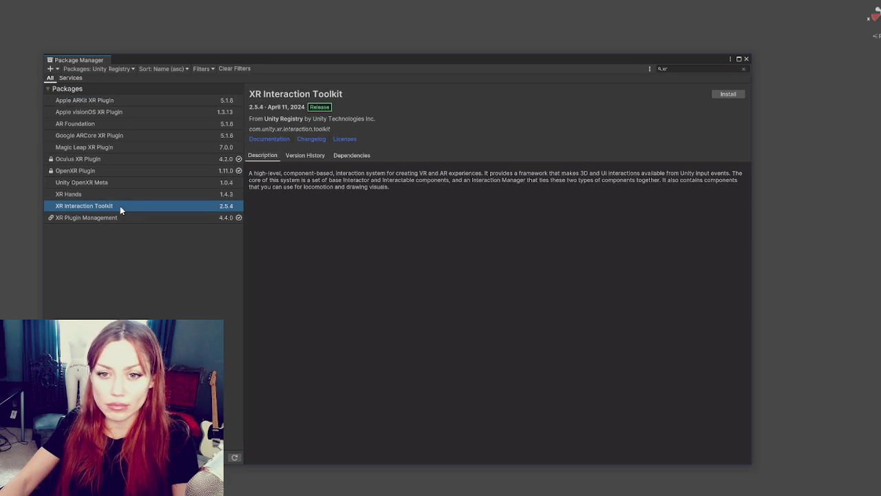
{"action": "left_click", "coordinate": [117, 218]}
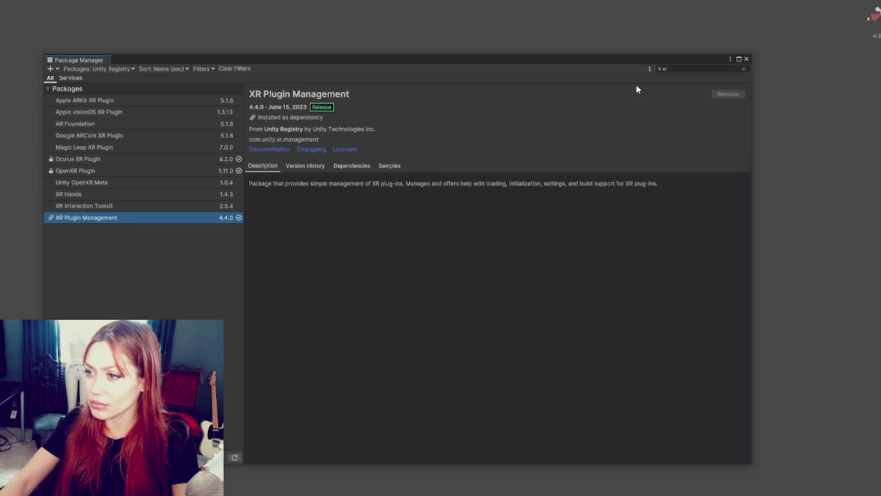
- Review XR Plugin Management's versions, 4.5.4 release notes, dependencies and samples
{"action": "left_click", "coordinate": [305, 166]}
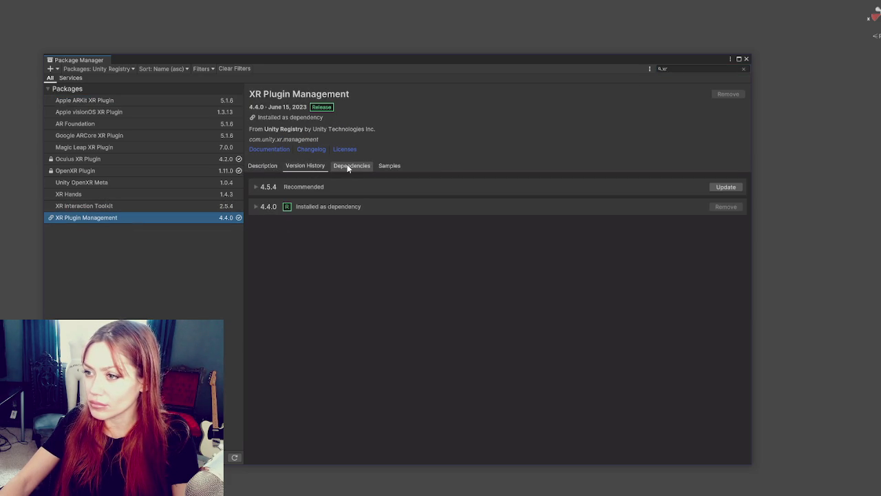
{"action": "left_click", "coordinate": [255, 186]}
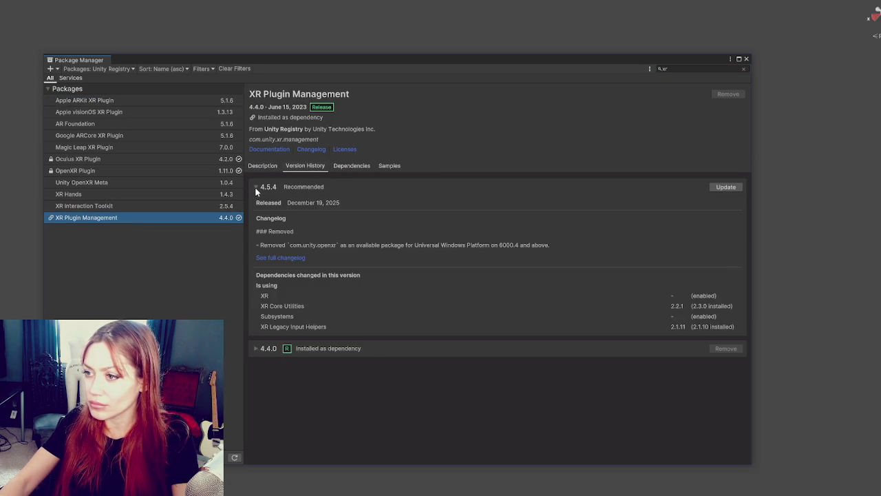
{"action": "left_click", "coordinate": [339, 169]}
{"action": "left_click", "coordinate": [398, 168]}
{"action": "left_click", "coordinate": [252, 166]}
{"action": "left_click", "coordinate": [360, 166]}
{"action": "left_click", "coordinate": [390, 166]}
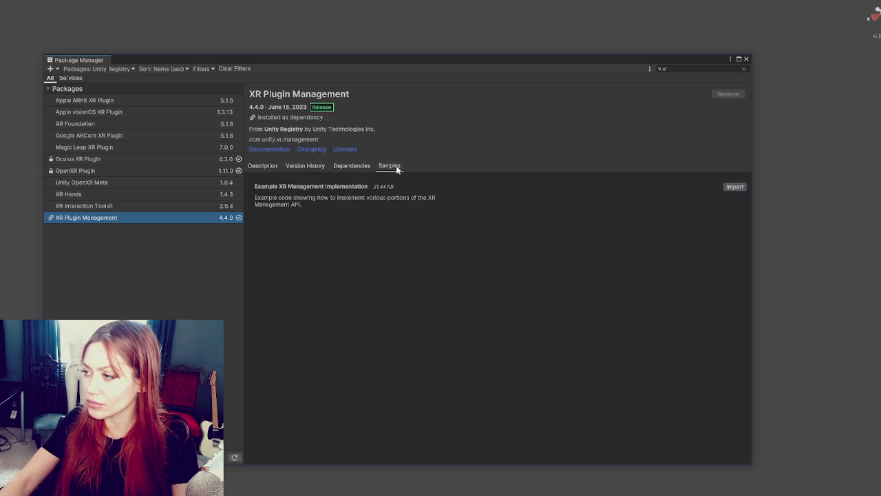
{"action": "left_click", "coordinate": [305, 167]}
- Update XR Plugin Management to 4.5.4 and import the Example XR Management implementation sample
{"action": "left_click", "coordinate": [734, 187]}
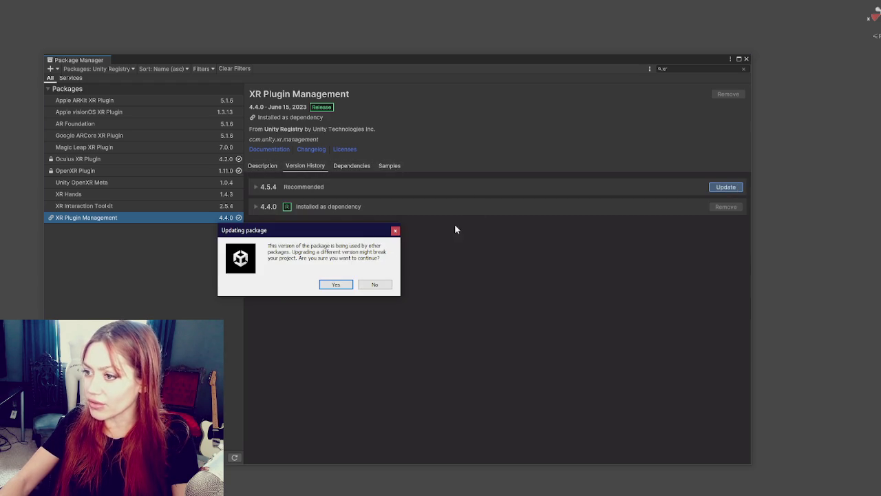
{"action": "left_click", "coordinate": [334, 285]}
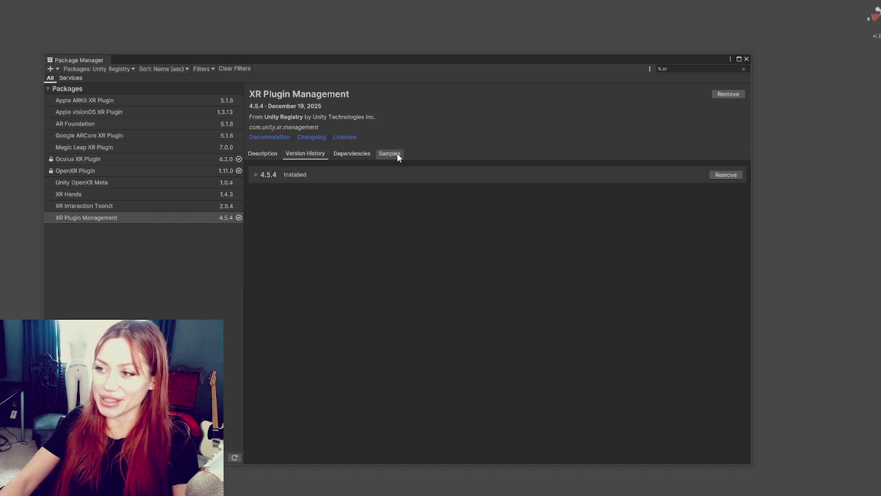
{"action": "left_click", "coordinate": [397, 157]}
{"action": "left_click", "coordinate": [735, 174]}
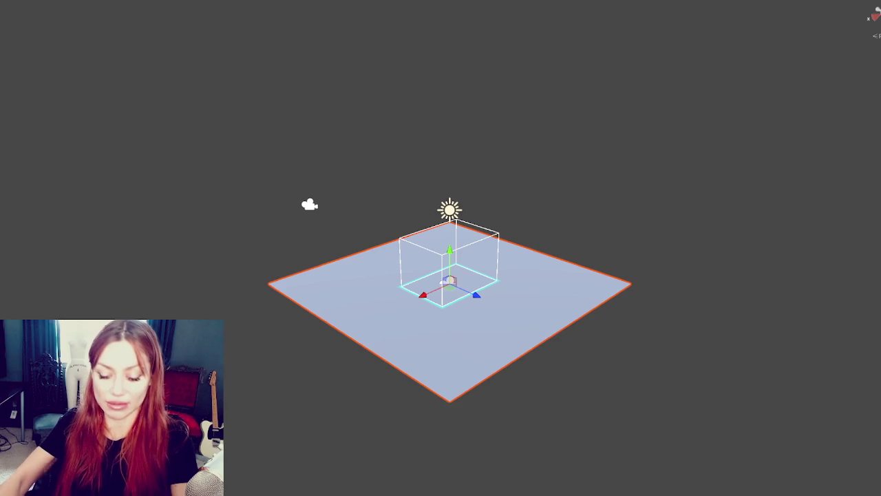
- Scale the ground plane up uniformly
{"action": "key", "text": "r"}
{"action": "mouse_move", "coordinate": [449, 282]}
{"action": "left_mouse_down"}
{"action": "mouse_move", "coordinate": [665, 264]}
{"action": "mouse_move", "coordinate": [757, 272]}
{"action": "left_mouse_up"}
{"action": "scroll", "coordinate": [213, 229], "scroll_direction": "down", "scroll_amount": 1}
{"action": "scroll", "coordinate": [407, 199], "scroll_direction": "up", "scroll_amount": 5}
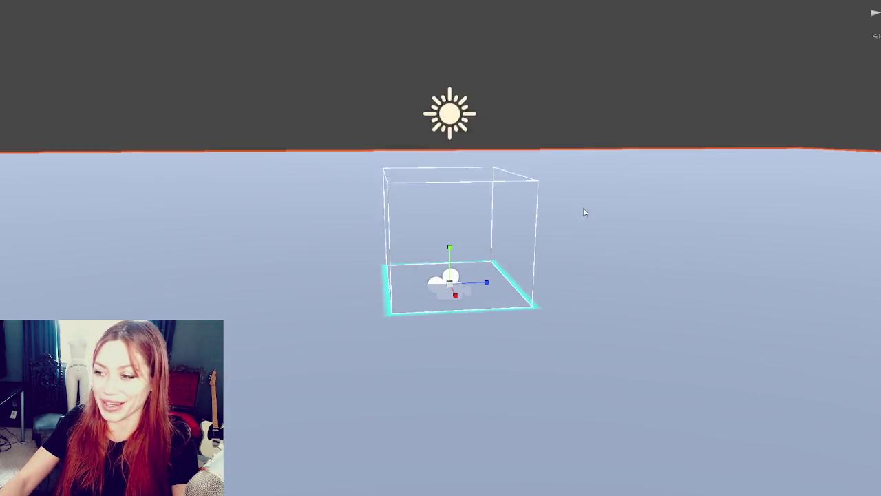
{"action": "scroll", "coordinate": [504, 215], "scroll_direction": "down", "scroll_amount": 5}
- Move the cube left of the play area and toward the camera
{"action": "left_click_drag", "start_coordinate": [443, 253], "coordinate": [406, 254]}
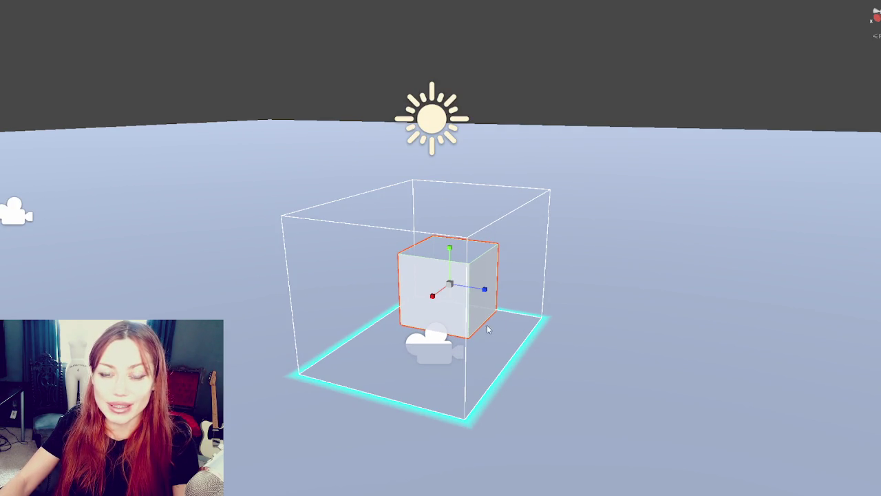
{"action": "key", "text": "w"}
{"action": "mouse_move", "coordinate": [481, 295]}
{"action": "left_mouse_down"}
{"action": "mouse_move", "coordinate": [289, 253]}
{"action": "mouse_move", "coordinate": [313, 243]}
{"action": "mouse_move", "coordinate": [293, 237]}
{"action": "mouse_move", "coordinate": [255, 246]}
{"action": "mouse_move", "coordinate": [256, 236]}
{"action": "mouse_move", "coordinate": [296, 221]}
{"action": "left_mouse_up"}
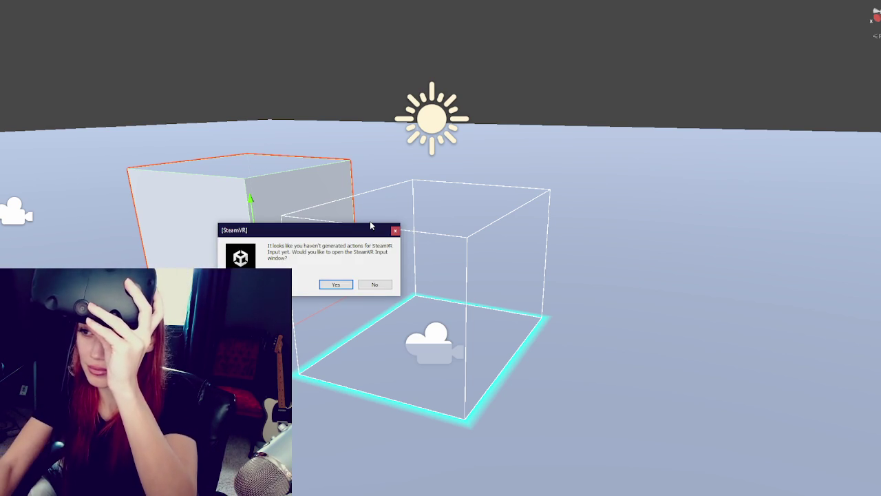
- Set up SteamVR input with example actions, save SampleScene, and accept all recommended SteamVR settings
{"action": "left_click", "coordinate": [338, 285]}
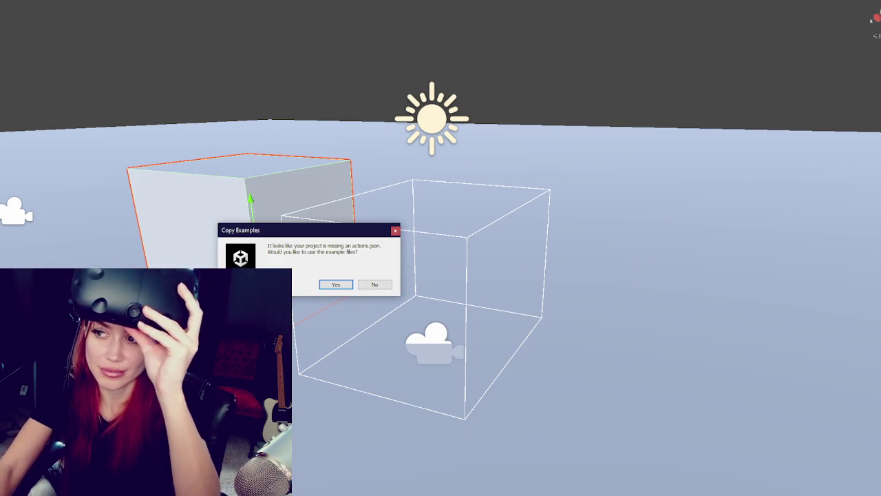
{"action": "left_click", "coordinate": [336, 285]}
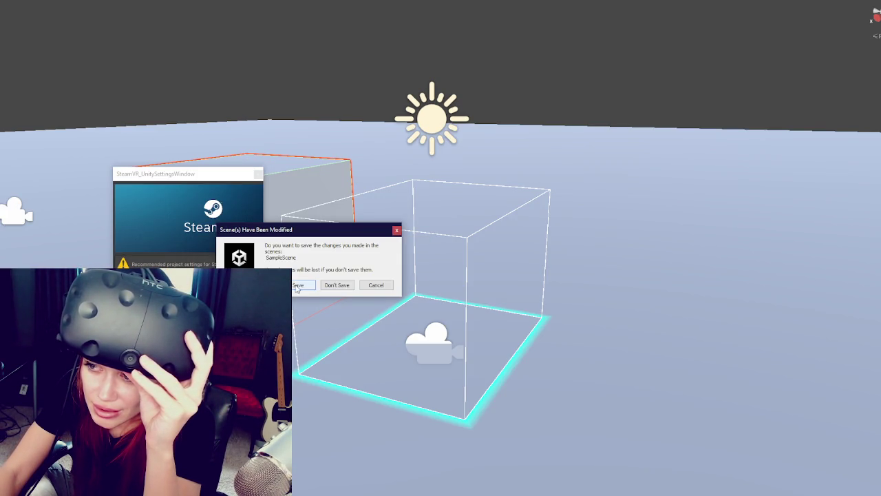
{"action": "left_click", "coordinate": [296, 285]}
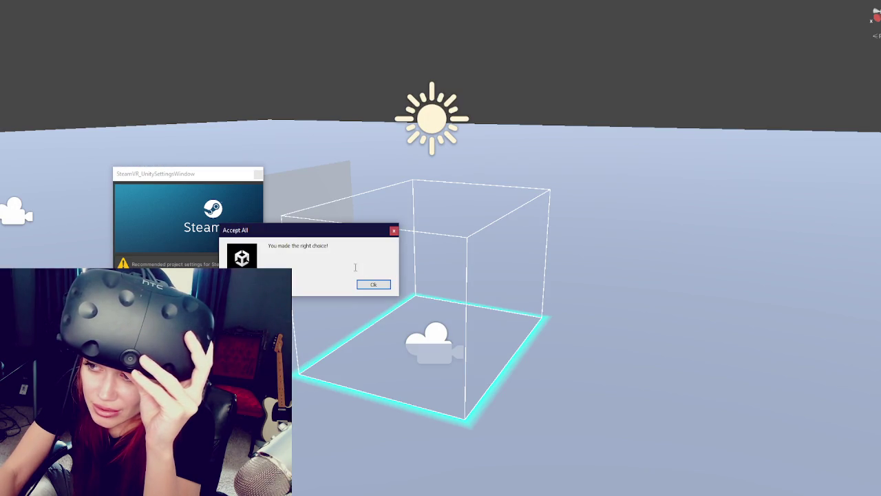
{"action": "left_click", "coordinate": [372, 283]}
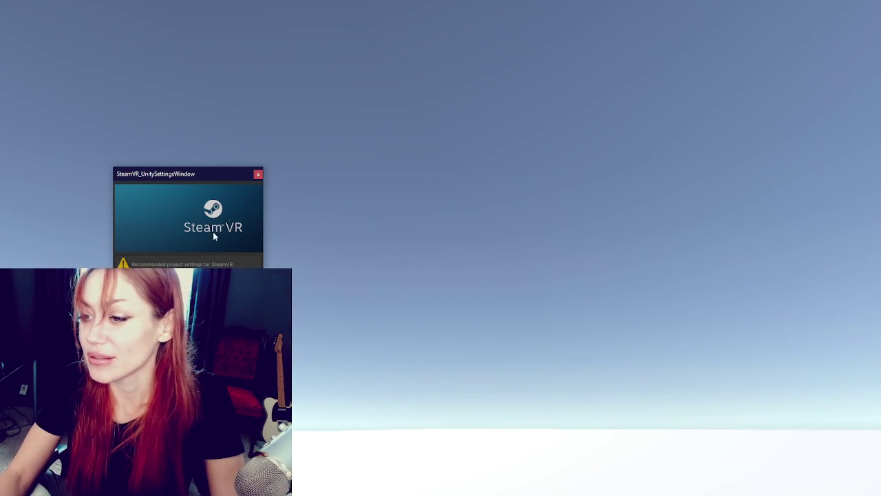
- Close the SteamVR_UnitySettingsWindow to return to the fenced yard scene
{"action": "left_click", "coordinate": [258, 174]}
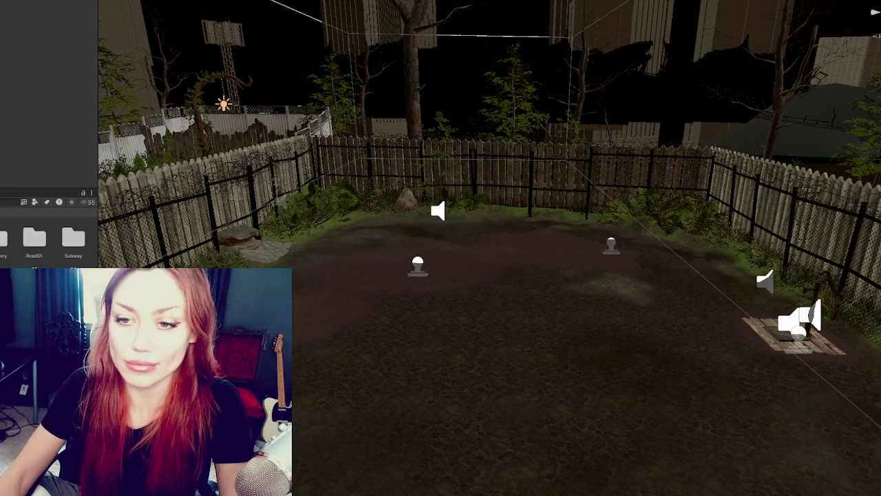
- Look through the Project window folders and bring up the Create submenu for new assets
{"action": "scroll", "coordinate": [49, 237], "scroll_direction": "down", "scroll_amount": 1}
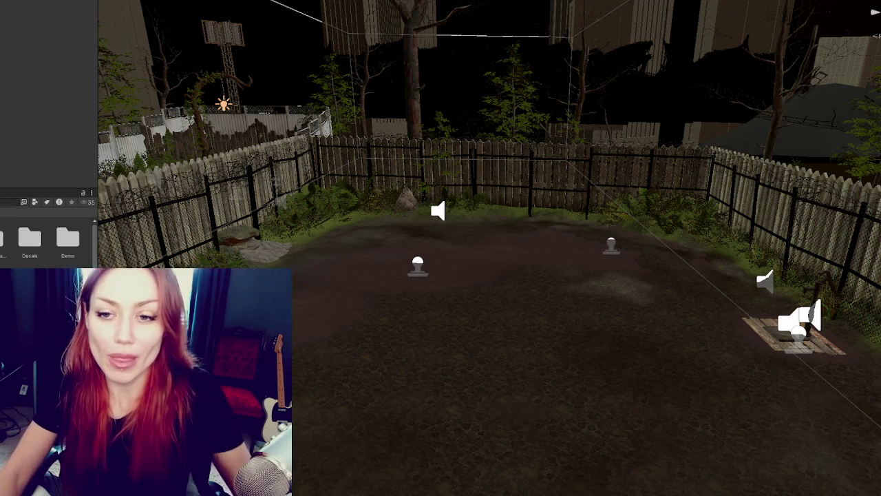
{"action": "scroll", "coordinate": [48, 241], "scroll_direction": "down", "scroll_amount": 3}
{"action": "scroll", "coordinate": [48, 241], "scroll_direction": "down", "scroll_amount": 2}
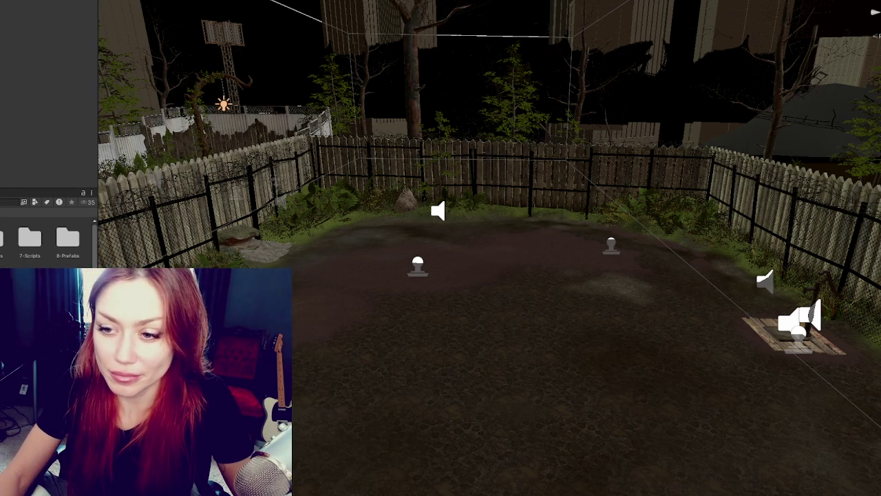
{"action": "scroll", "coordinate": [48, 241], "scroll_direction": "up", "scroll_amount": 2}
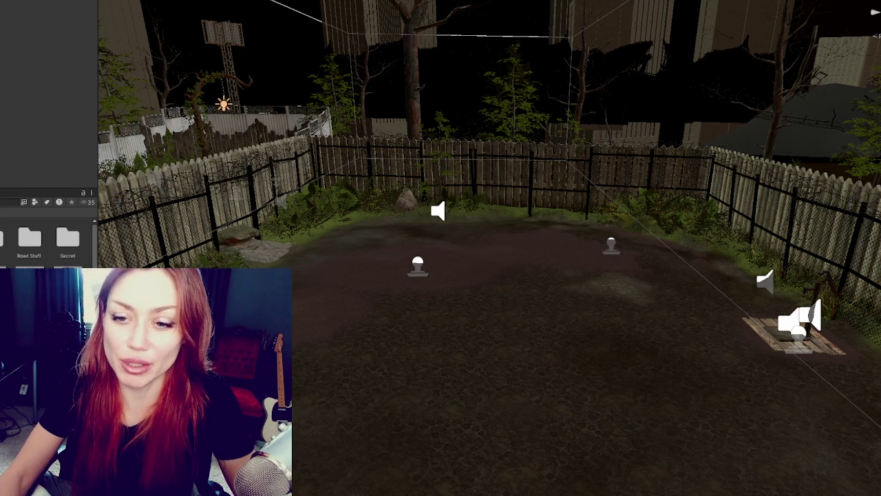
{"action": "scroll", "coordinate": [48, 241], "scroll_direction": "up", "scroll_amount": 2}
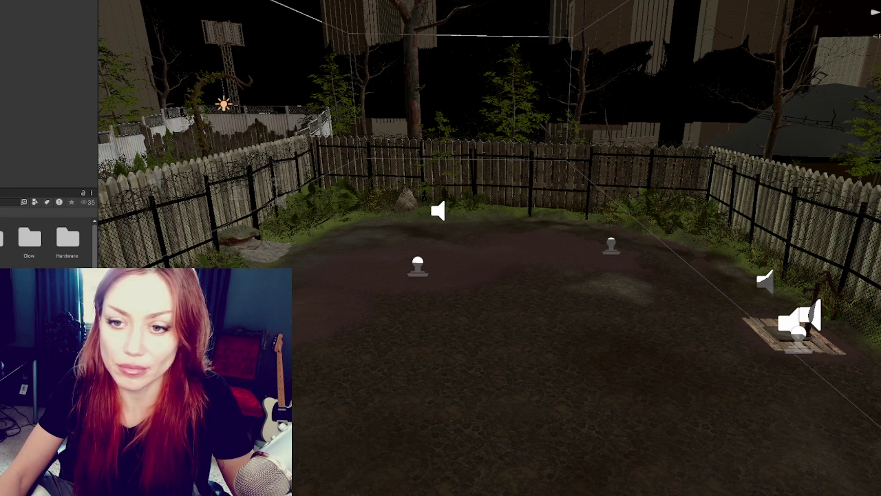
{"action": "right_click", "coordinate": [20, 110]}
{"action": "mouse_move", "coordinate": [22, 121]}
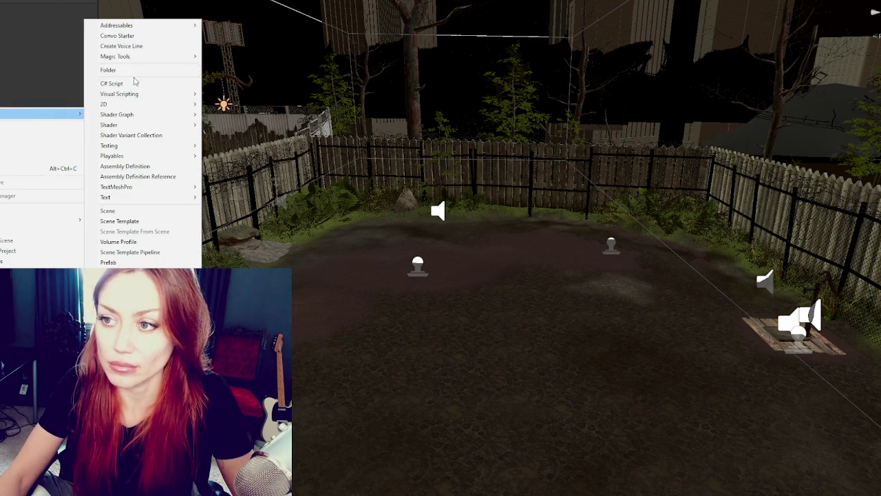
{"action": "left_click", "coordinate": [132, 69]}
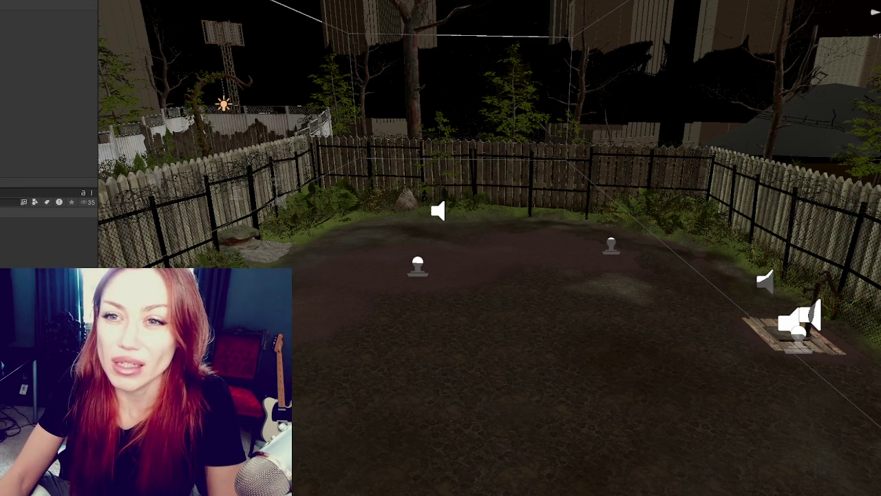
{"action": "left_click", "coordinate": [256, 249]}
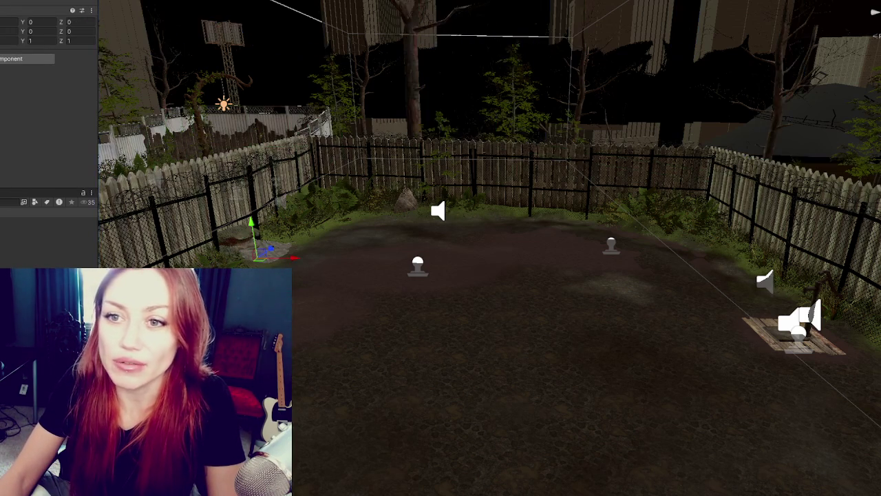
{"action": "left_click", "coordinate": [241, 237]}
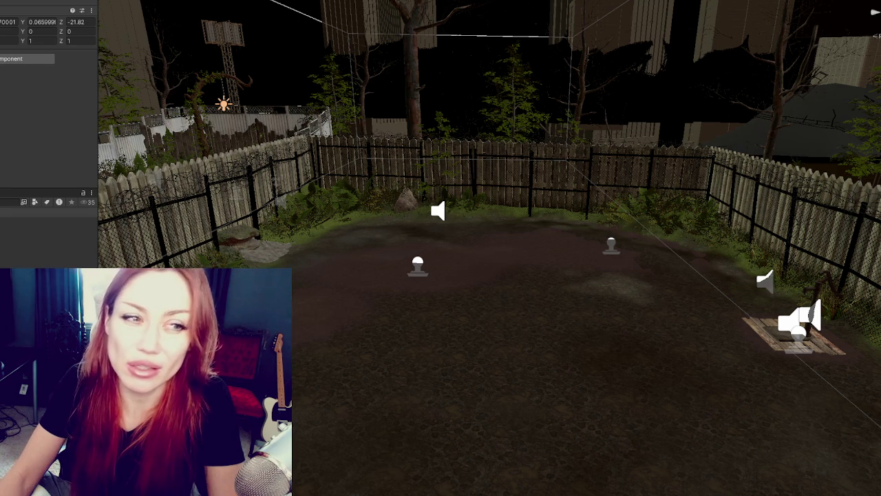
{"action": "left_click", "coordinate": [254, 244]}
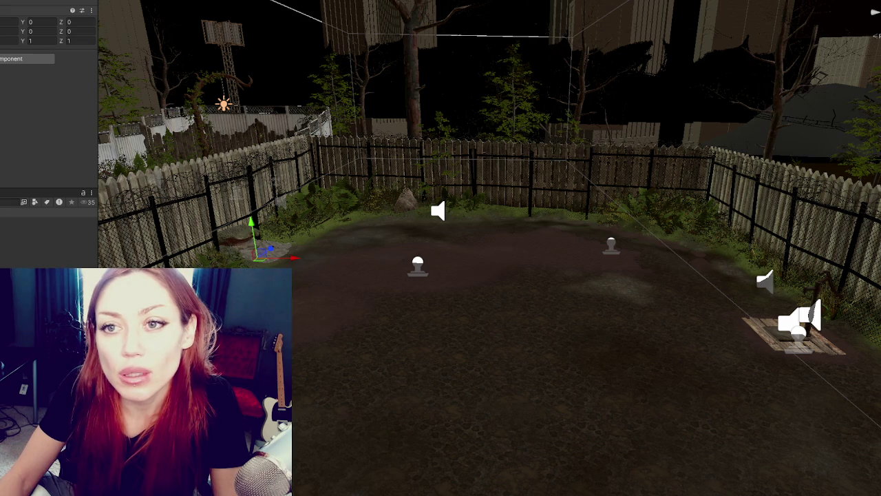
{"action": "key", "text": "ctrl+alt+f"}
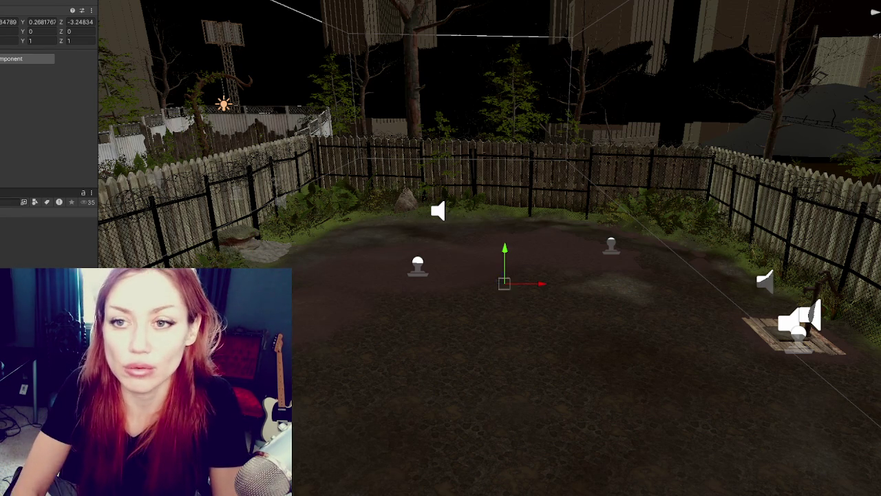
{"action": "left_click", "coordinate": [15, 22]}
{"action": "type", "text": "0"}
{"action": "key", "text": "Tab"}
{"action": "type", "text": "0"}
{"action": "key", "text": "Tab"}
{"action": "type", "text": "0"}
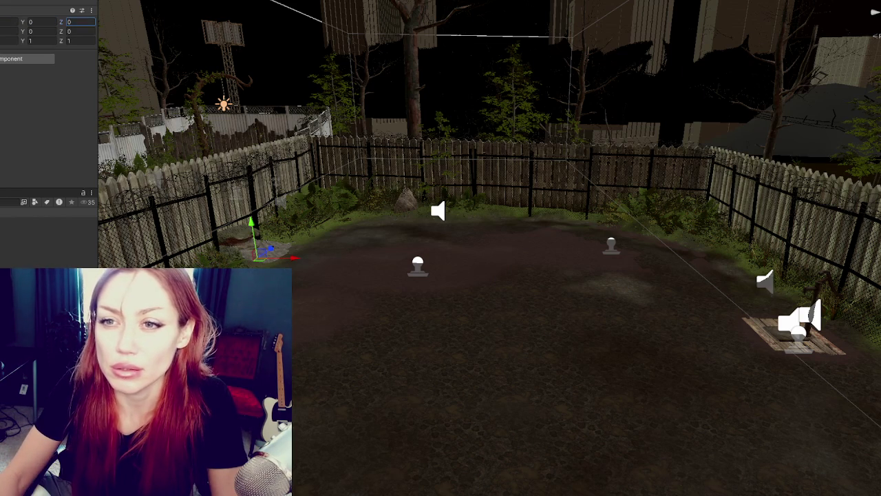
{"action": "key", "text": "ctrl+z"}
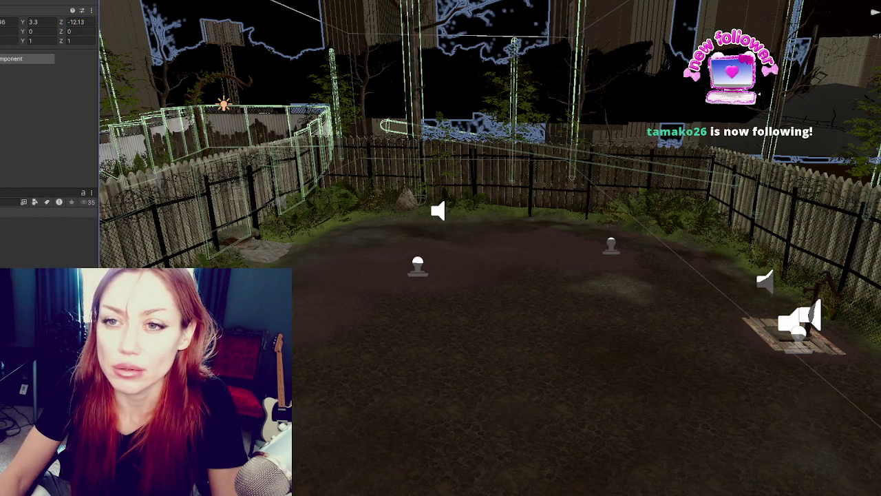
{"action": "key", "text": "ctrl+z"}
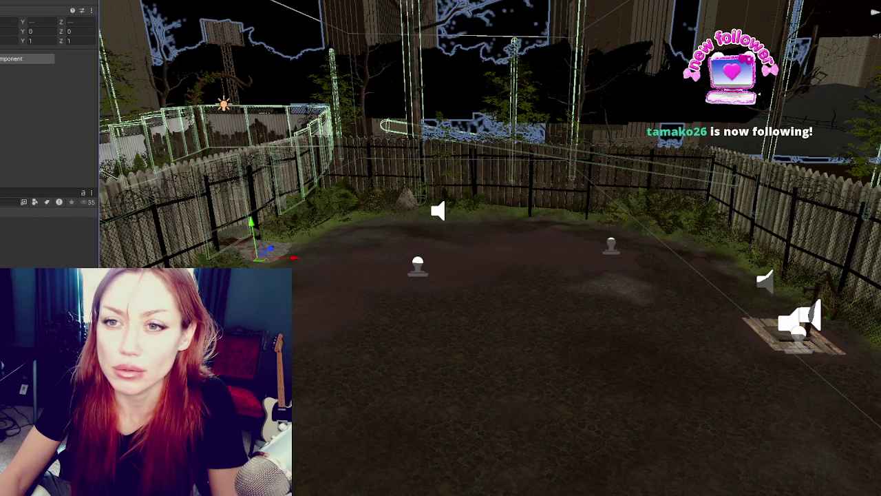
{"action": "key", "text": "ctrl+z"}
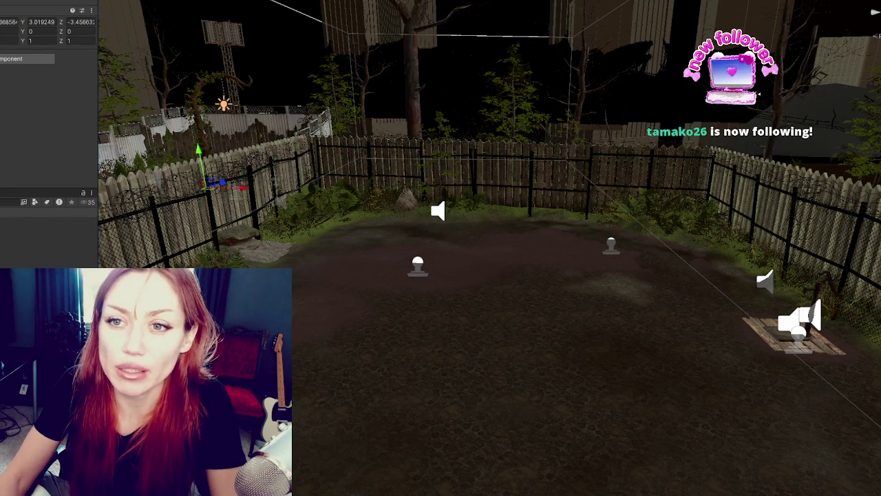
{"action": "key", "text": "ctrl+z"}
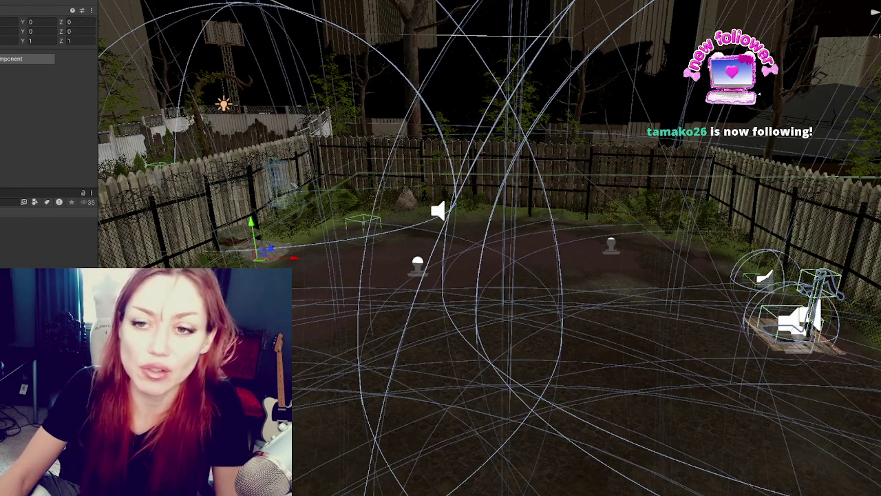
{"action": "left_click", "coordinate": [611, 244]}
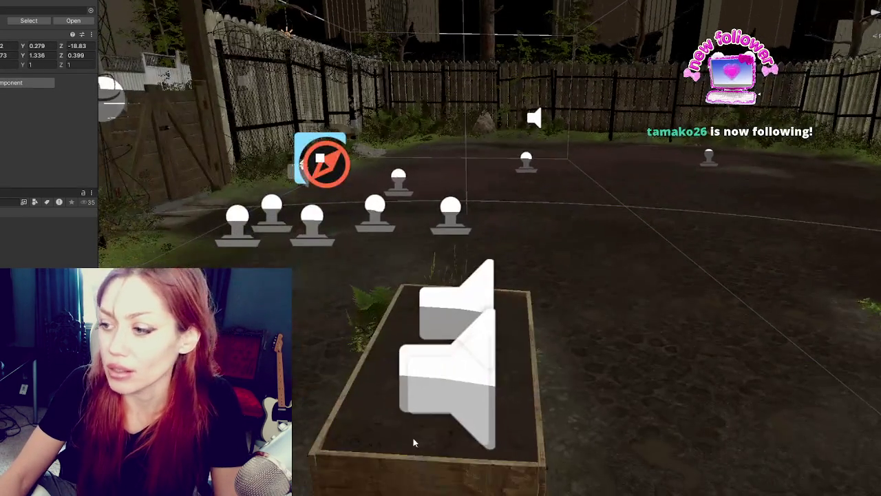
- Select only the planter box beside the speaker
{"action": "left_click", "coordinate": [399, 471]}
{"action": "left_click", "coordinate": [390, 455]}
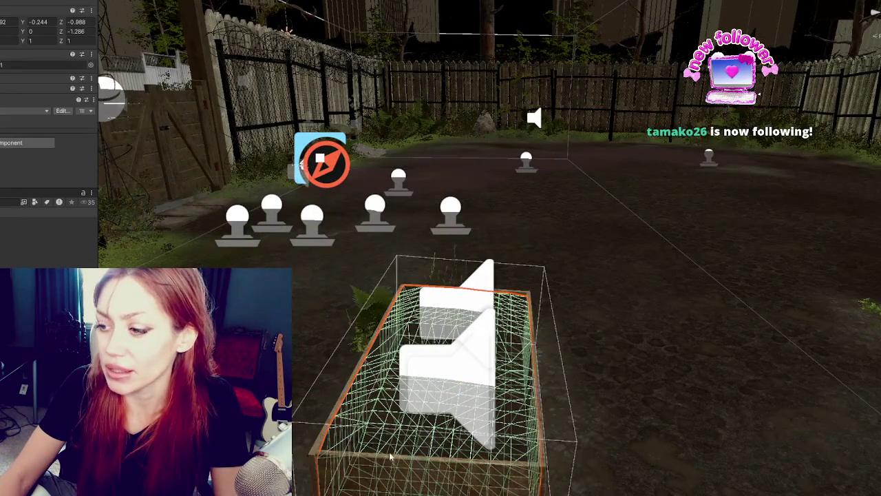
{"action": "left_click", "coordinate": [342, 467], "text": "shift"}
{"action": "left_click", "coordinate": [385, 456]}
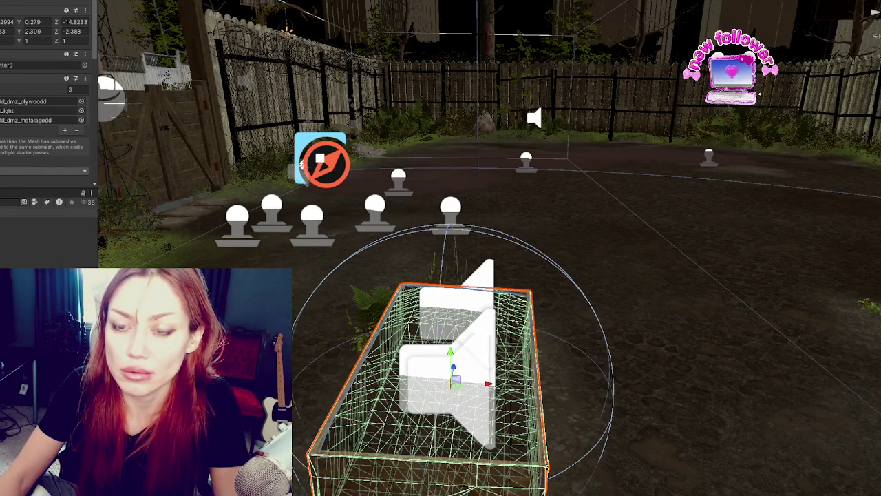
- Remove a component from the planter box via its options menu
{"action": "scroll", "coordinate": [44, 103], "scroll_direction": "down", "scroll_amount": 5}
{"action": "left_click", "coordinate": [85, 97]}
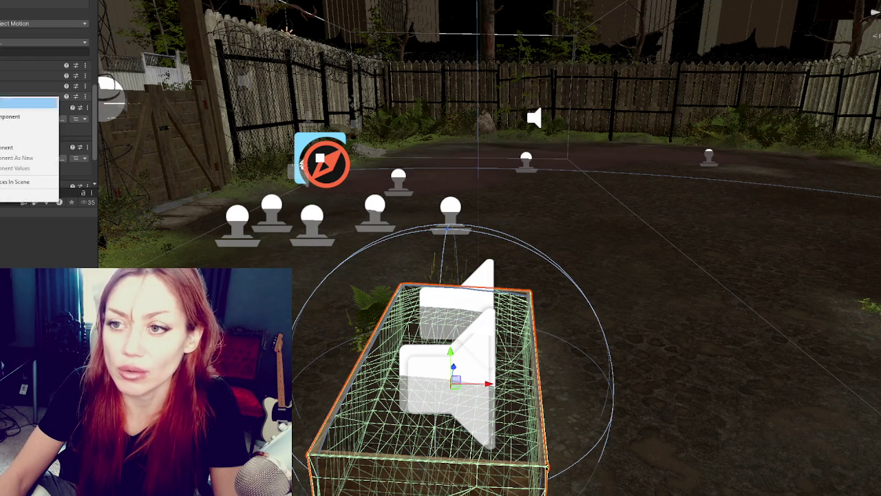
{"action": "left_click", "coordinate": [35, 105]}
{"action": "left_click", "coordinate": [86, 97]}
{"action": "left_click", "coordinate": [34, 105]}
{"action": "left_click", "coordinate": [85, 97]}
{"action": "left_click", "coordinate": [34, 105]}
- Add a collider to the planter box and view the yard from above
{"action": "scroll", "coordinate": [48, 103], "scroll_direction": "up", "scroll_amount": 3}
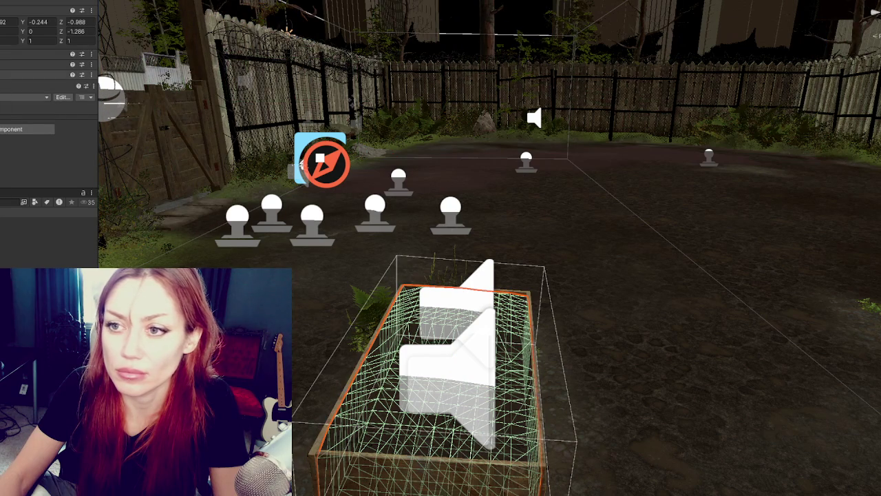
{"action": "left_click", "coordinate": [28, 129]}
{"action": "left_click", "coordinate": [34, 78]}
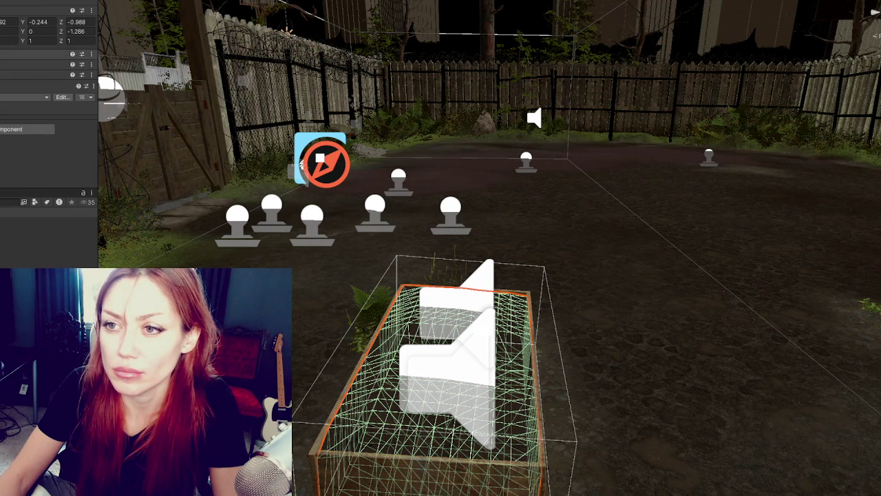
{"action": "scroll", "coordinate": [299, 227], "scroll_direction": "down", "scroll_amount": 5}
{"action": "left_click_drag", "start_coordinate": [299, 227], "coordinate": [427, 374]}
{"action": "left_click_drag", "start_coordinate": [407, 416], "coordinate": [566, 430]}
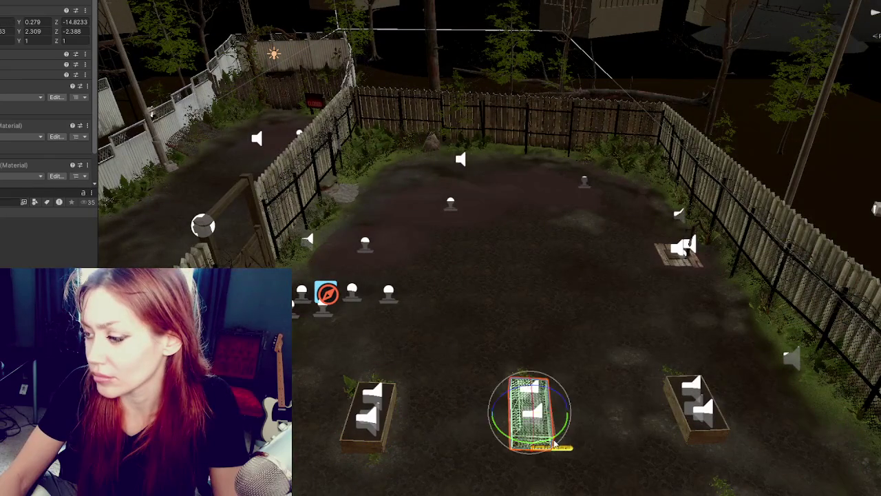
{"action": "key", "text": "e"}
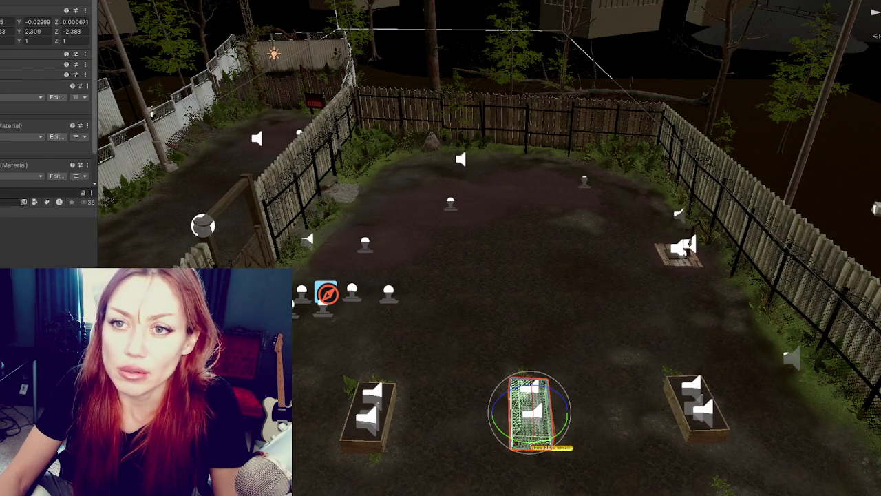
{"action": "left_click", "coordinate": [8, 22]}
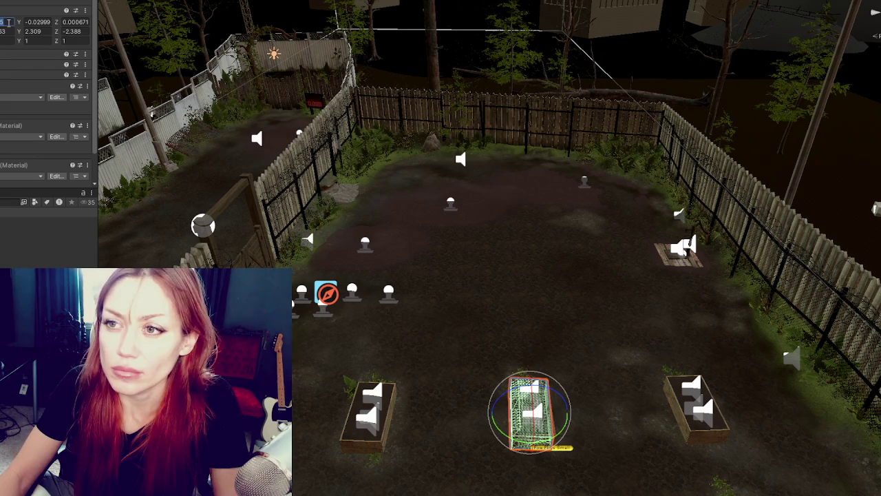
{"action": "type", "text": "0"}
{"action": "key", "text": "Tab"}
{"action": "type", "text": "0"}
{"action": "key", "text": "Tab"}
{"action": "type", "text": "0"}
{"action": "key", "text": "Tab"}
{"action": "key", "text": "Tab"}
{"action": "type", "text": "0"}
{"action": "key", "text": "Tab"}
{"action": "type", "text": "0"}
{"action": "key", "text": "Return"}
{"action": "key", "text": "ctrl+z"}
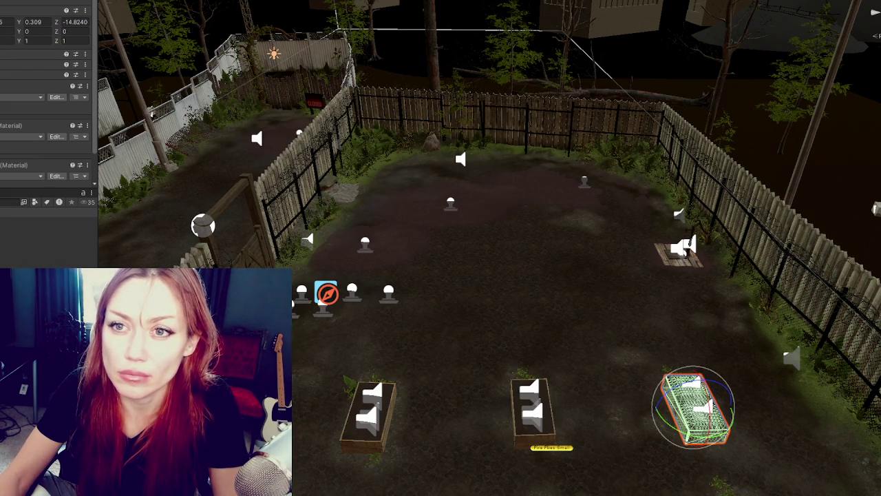
{"action": "key", "text": "ctrl+z"}
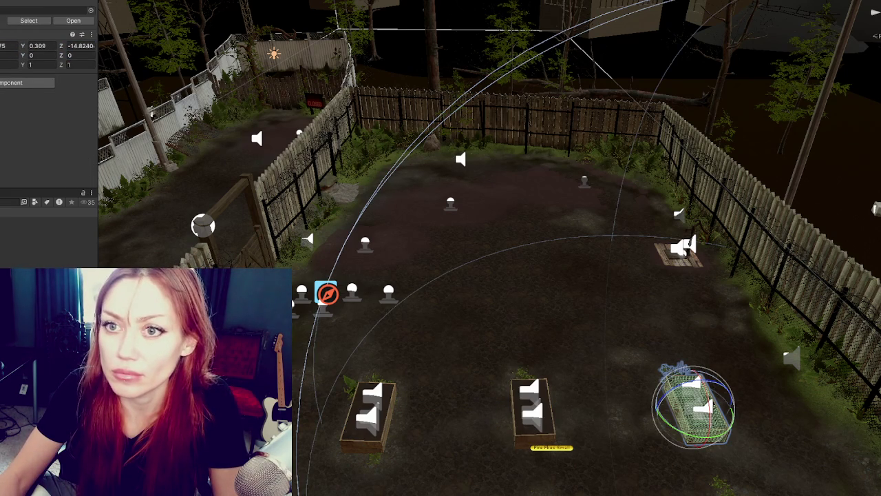
{"action": "key", "text": "ctrl+z"}
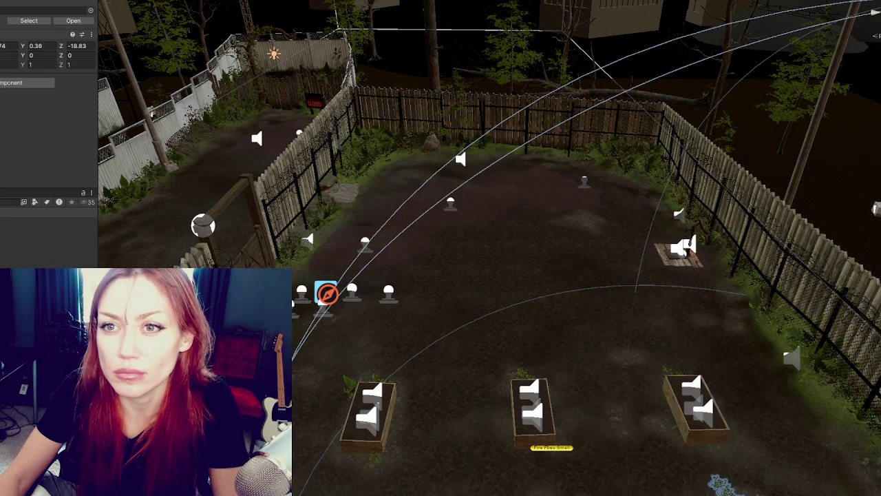
{"action": "key", "text": "ctrl+z"}
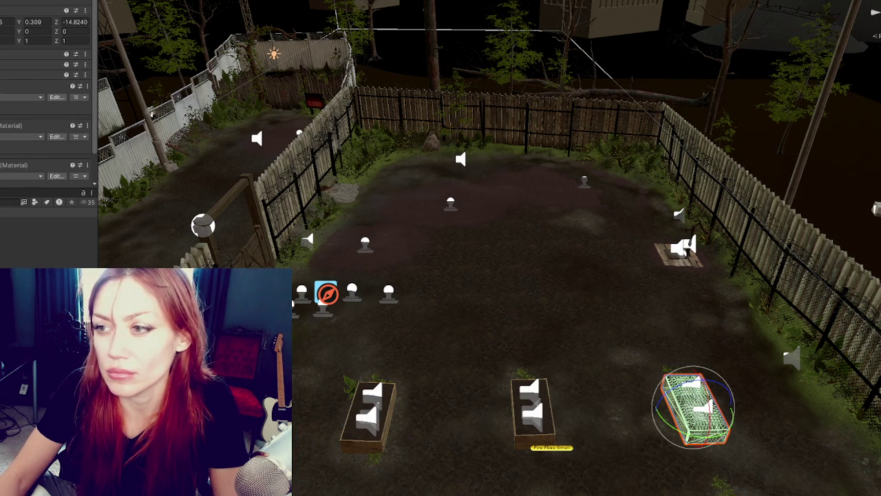
{"action": "key", "text": "ctrl+z"}
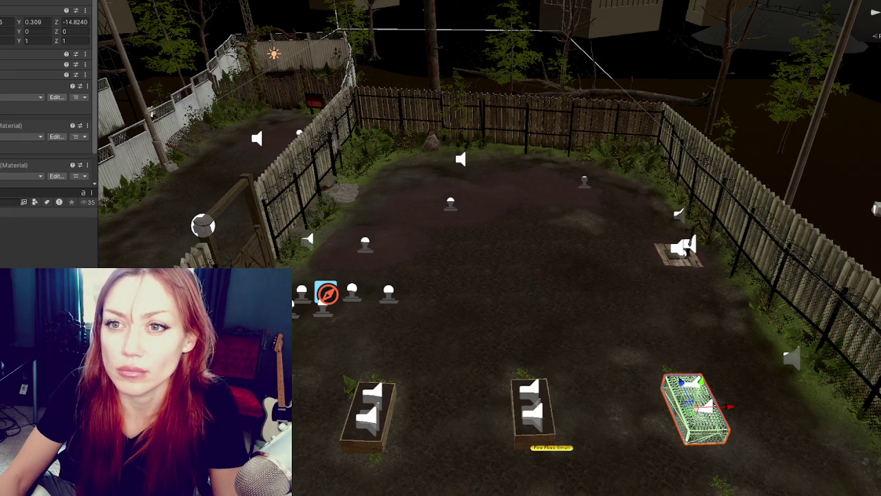
{"action": "key", "text": "ctrl+z"}
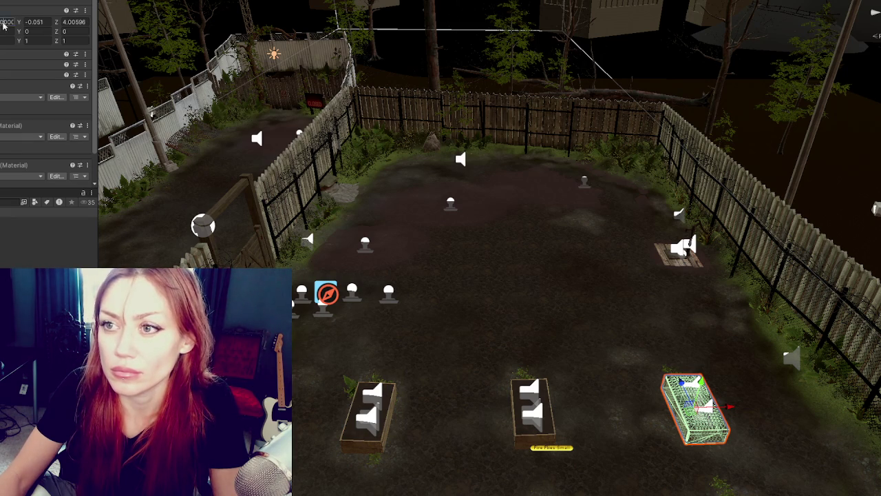
{"action": "type", "text": "0"}
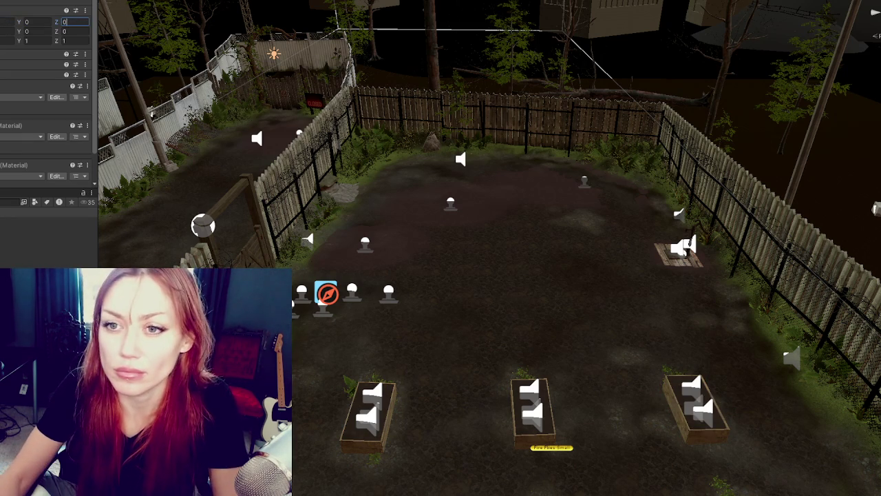
{"action": "key", "text": "Return"}
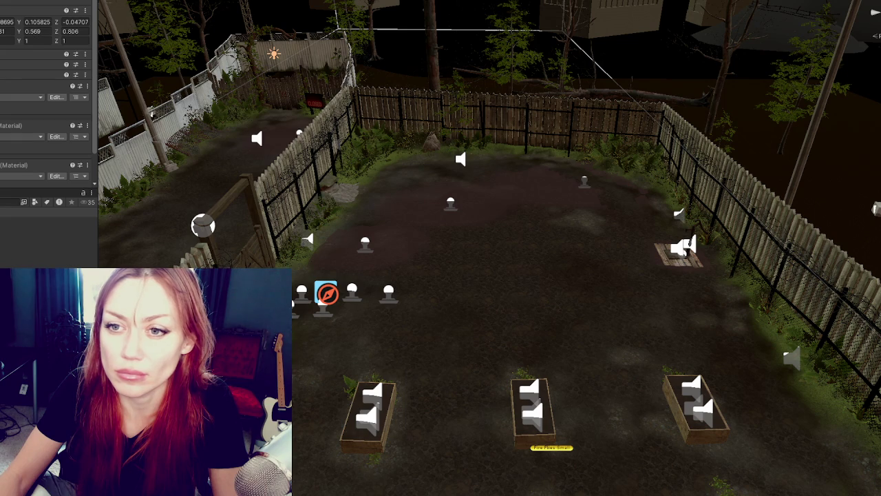
{"action": "left_click", "coordinate": [5, 22]}
{"action": "type", "text": "0\t0\t0\t0\t0\t0"}
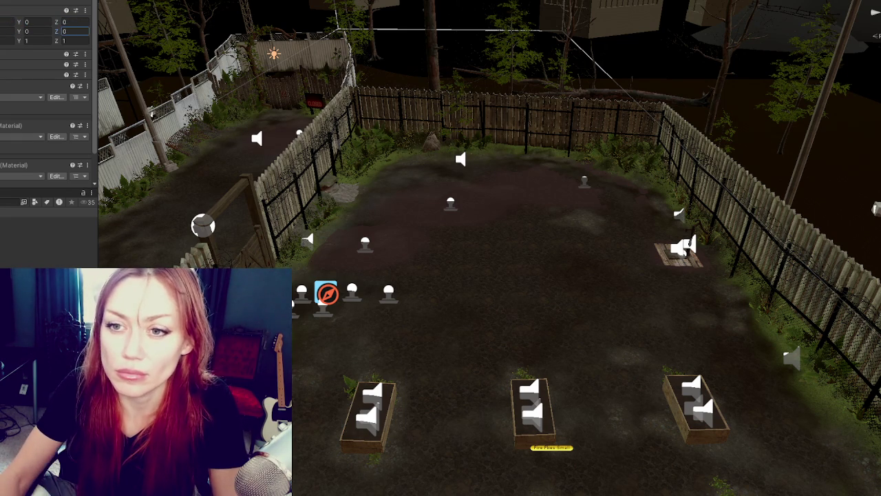
{"action": "key", "text": "Return"}
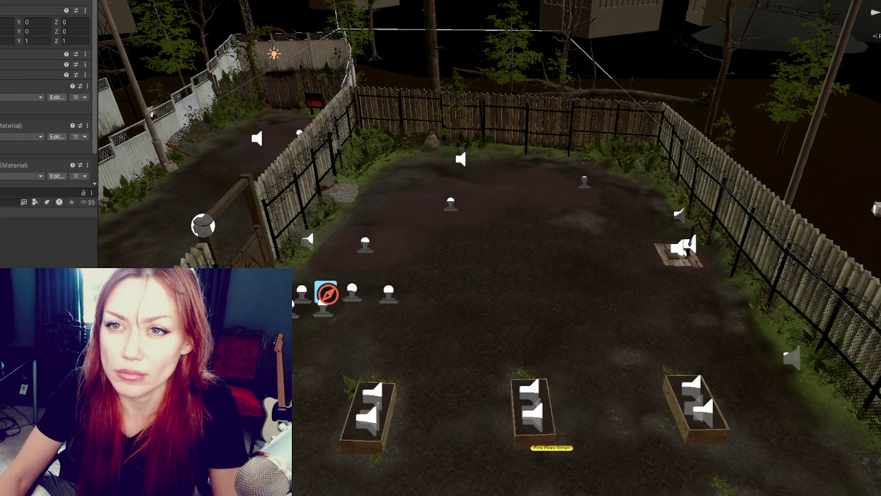
{"action": "key", "text": "ctrl+z"}
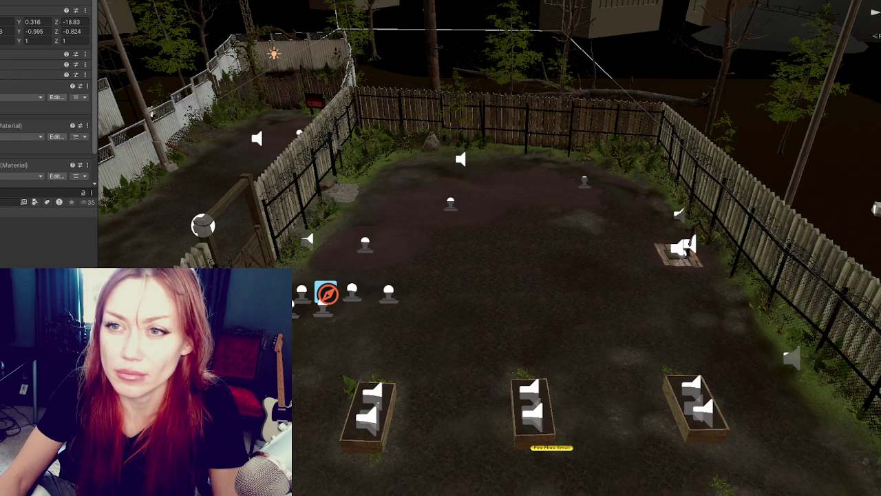
{"action": "left_click", "coordinate": [695, 406]}
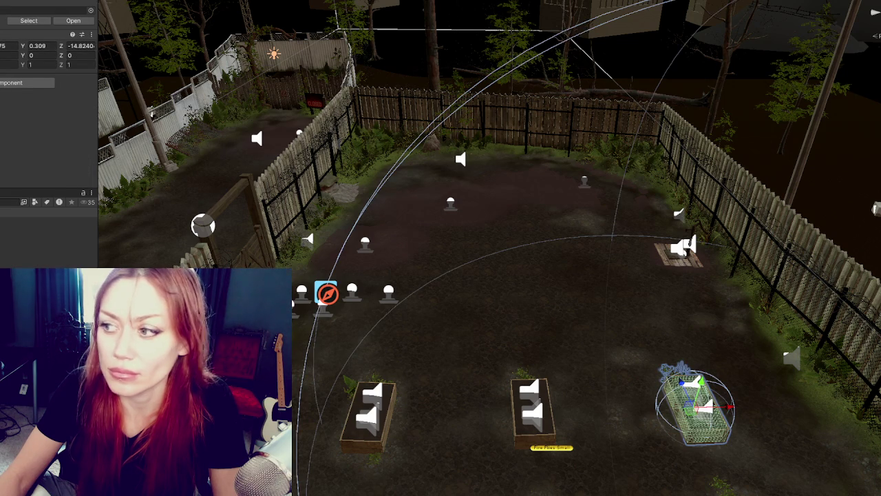
{"action": "key", "text": "ctrl+z"}
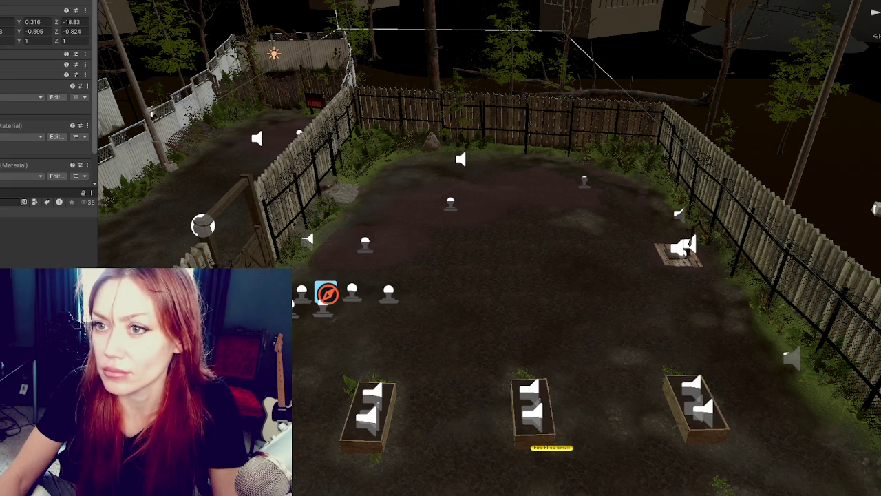
{"action": "left_click", "coordinate": [695, 406]}
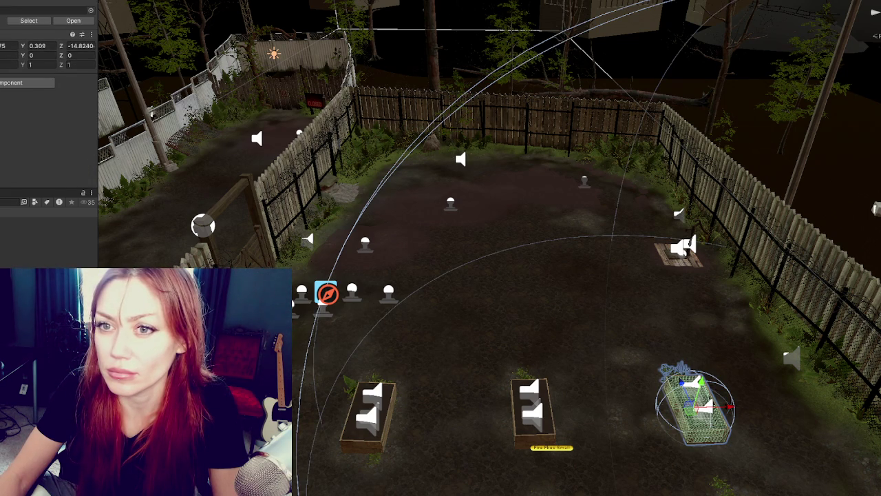
{"action": "left_click", "coordinate": [695, 410]}
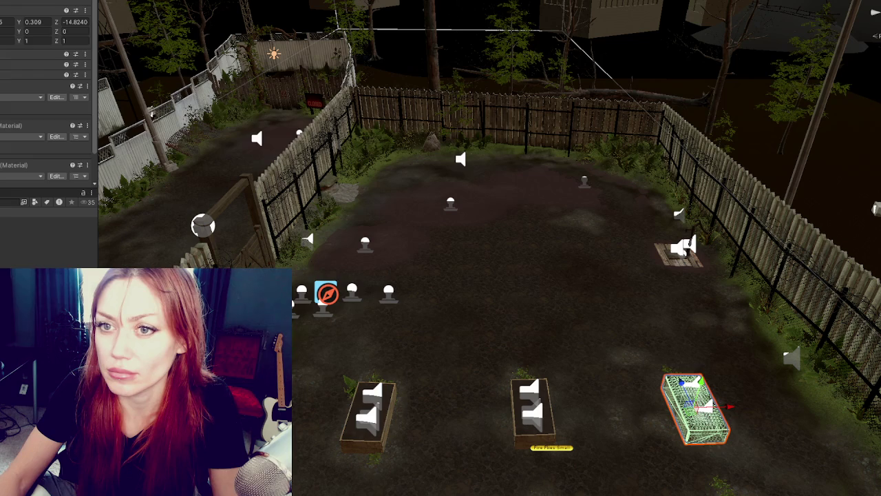
{"action": "left_click", "coordinate": [695, 406]}
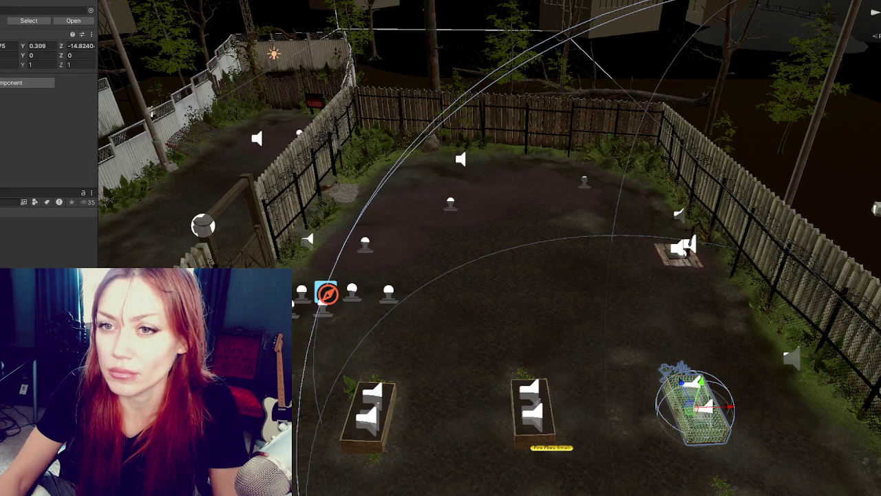
{"action": "left_click", "coordinate": [696, 406]}
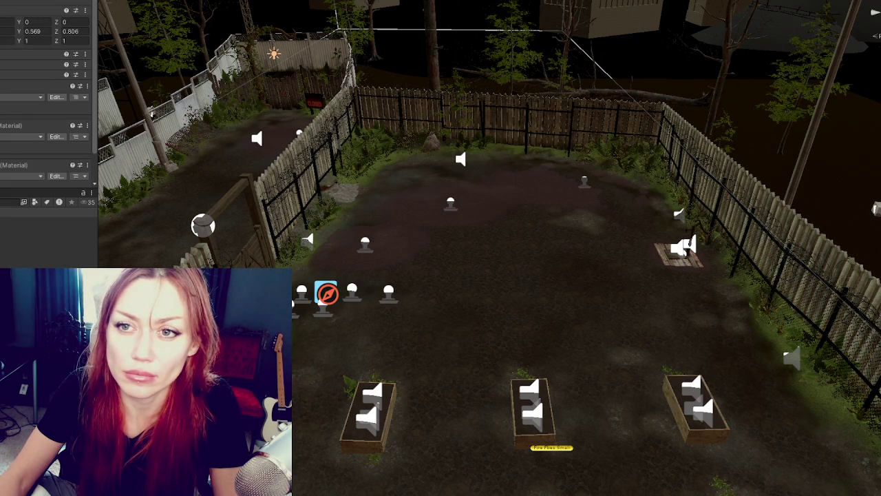
{"action": "left_click", "coordinate": [696, 406]}
{"action": "left_click", "coordinate": [696, 407]}
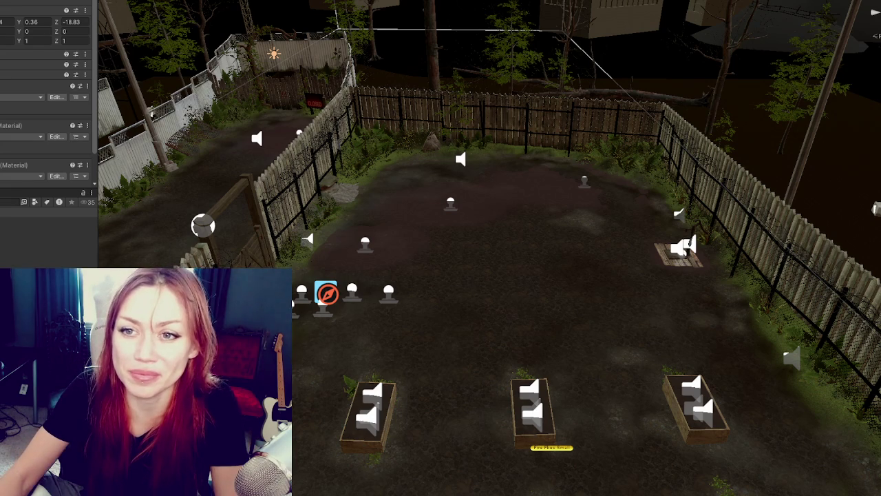
{"action": "left_click", "coordinate": [696, 406]}
{"action": "key", "text": "ctrl+z"}
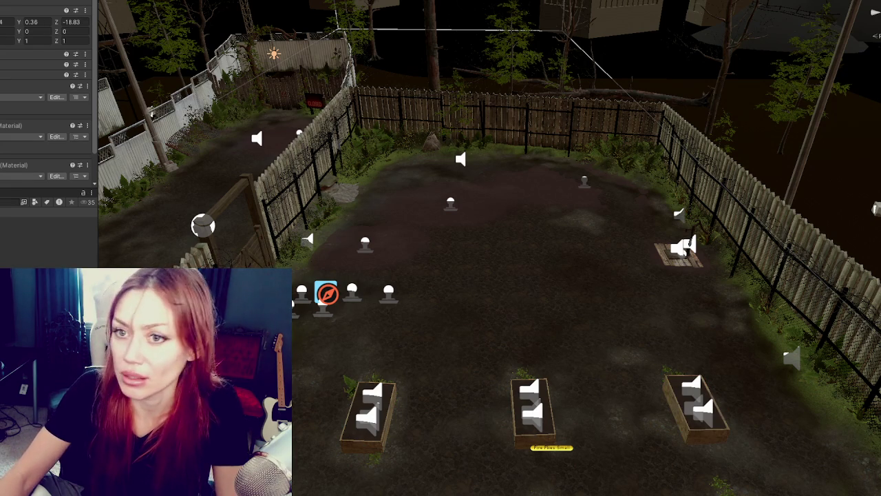
{"action": "key", "text": "ctrl+y"}
{"action": "key", "text": "ctrl+z"}
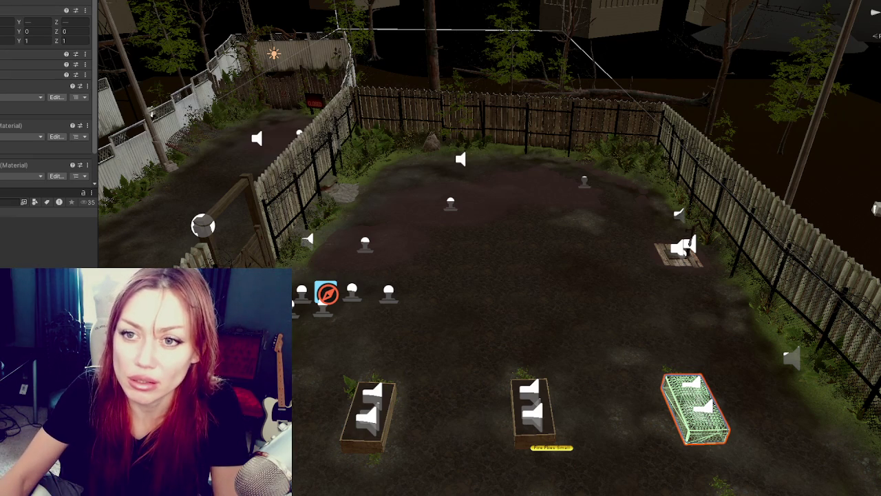
{"action": "left_click", "coordinate": [720, 482]}
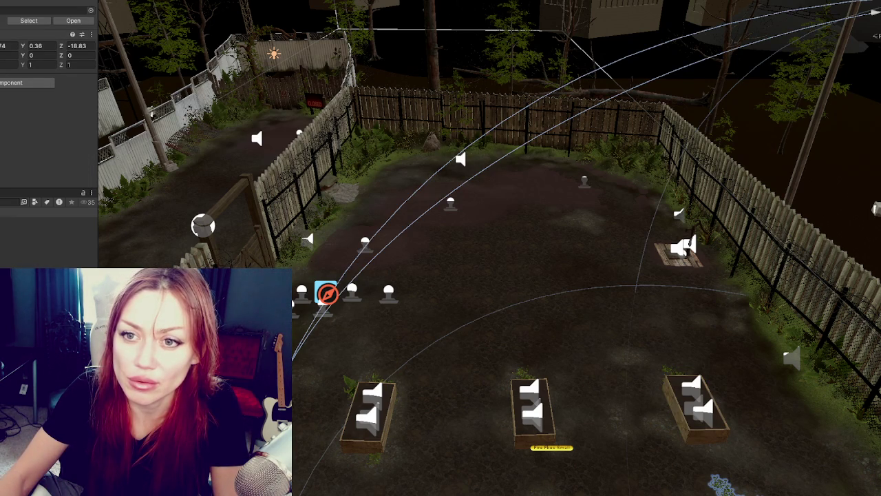
- Select the right planter box and add the left and middle planters to the selection
{"action": "left_click", "coordinate": [695, 407]}
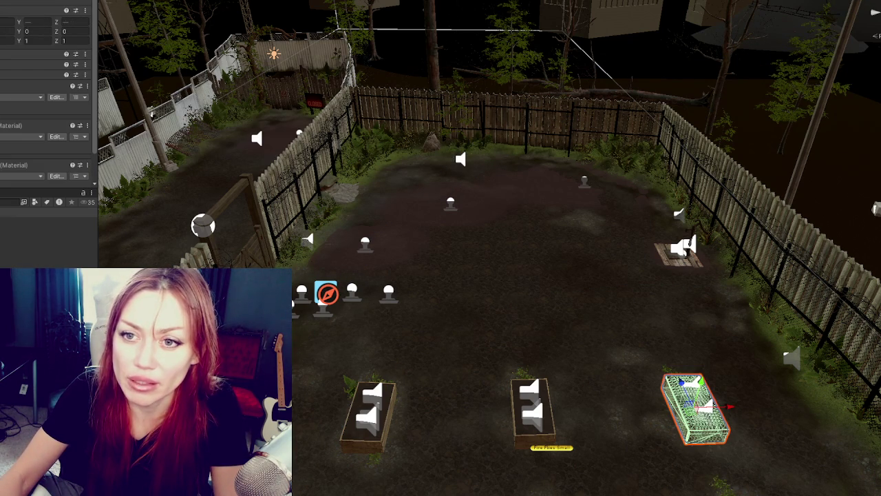
{"action": "key", "text": "q"}
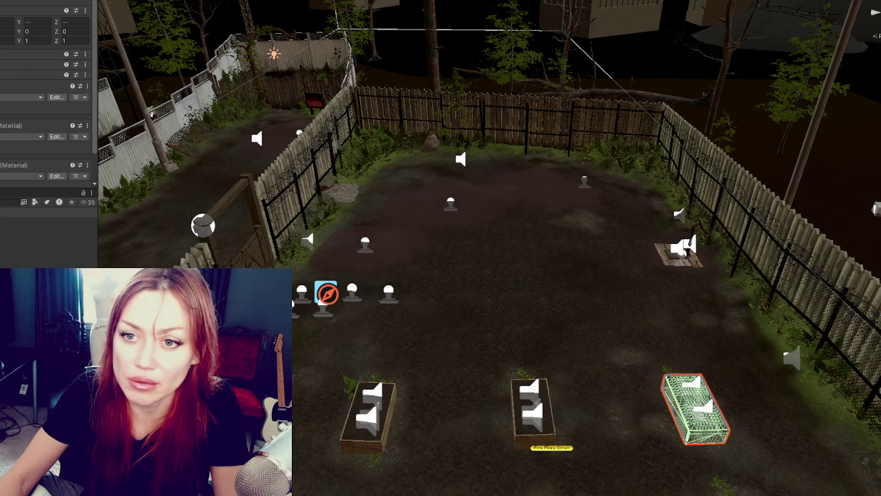
{"action": "left_click", "coordinate": [720, 482]}
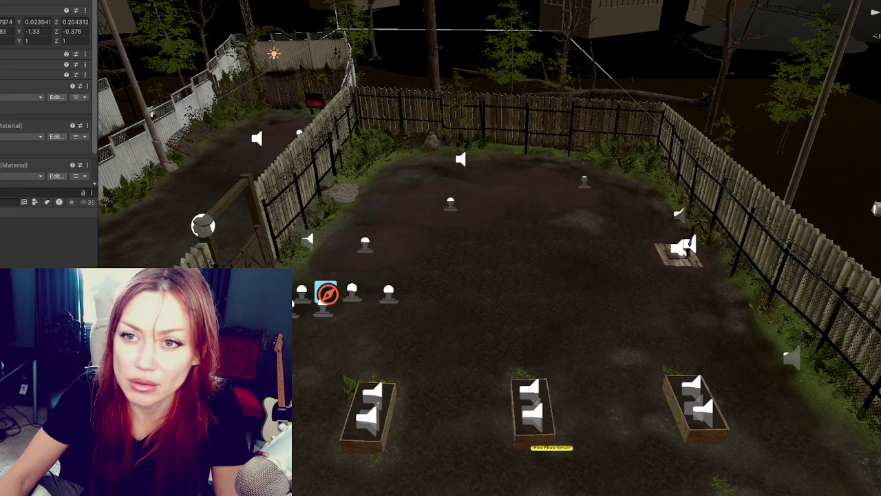
{"action": "left_click", "coordinate": [695, 406]}
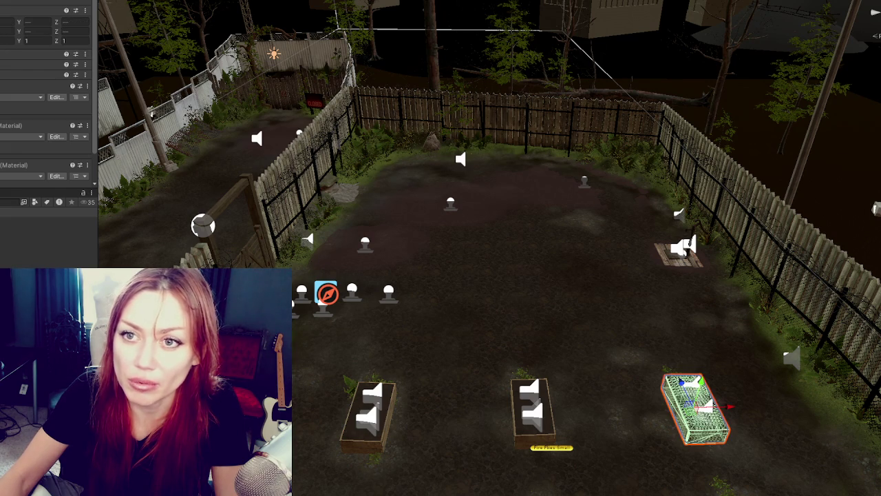
{"action": "left_click", "coordinate": [532, 412]}
{"action": "left_click", "coordinate": [367, 416], "text": "ctrl"}
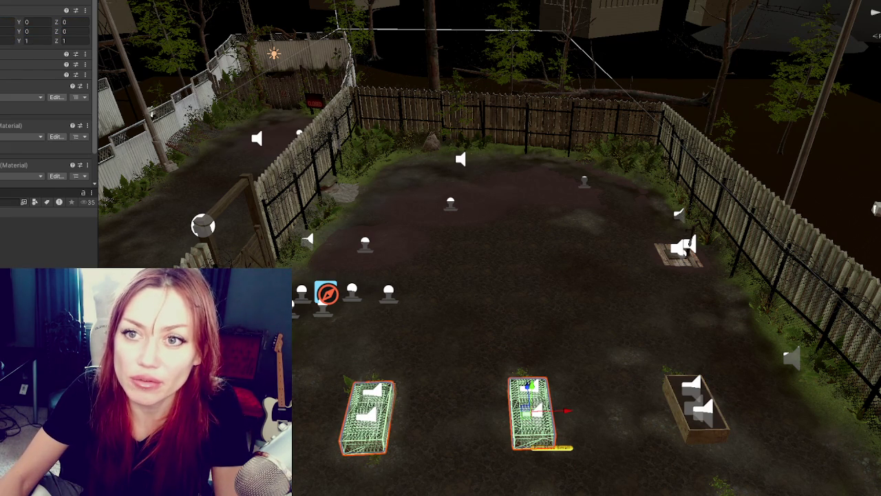
{"action": "left_click", "coordinate": [695, 406]}
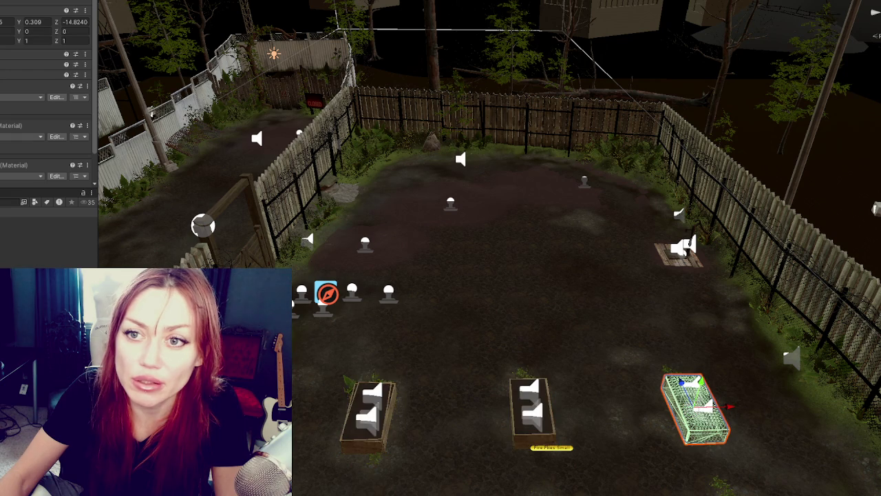
{"action": "left_click", "coordinate": [367, 416], "text": "ctrl"}
{"action": "left_click", "coordinate": [532, 412], "text": "ctrl"}
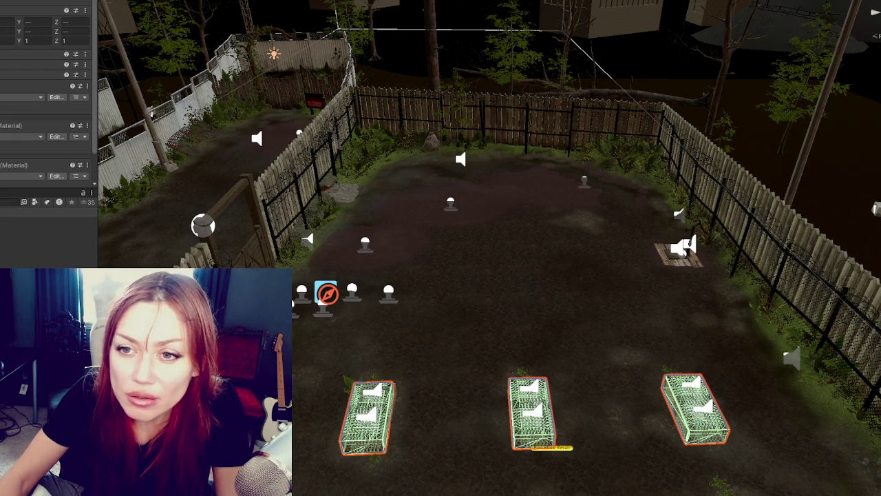
- After selecting the yard group, reselect the right and left planters, undo, and orbit the yard
{"action": "left_click", "coordinate": [344, 192]}
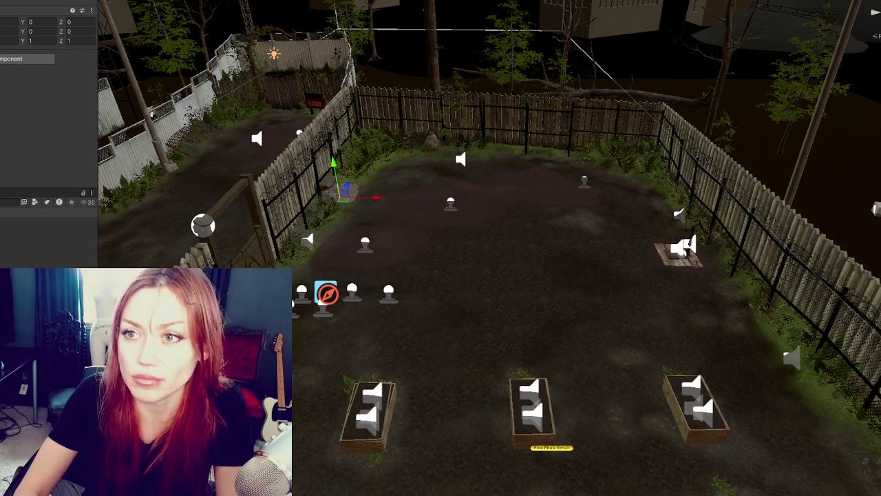
{"action": "left_click", "coordinate": [696, 410]}
{"action": "left_click", "coordinate": [369, 416], "text": "shift"}
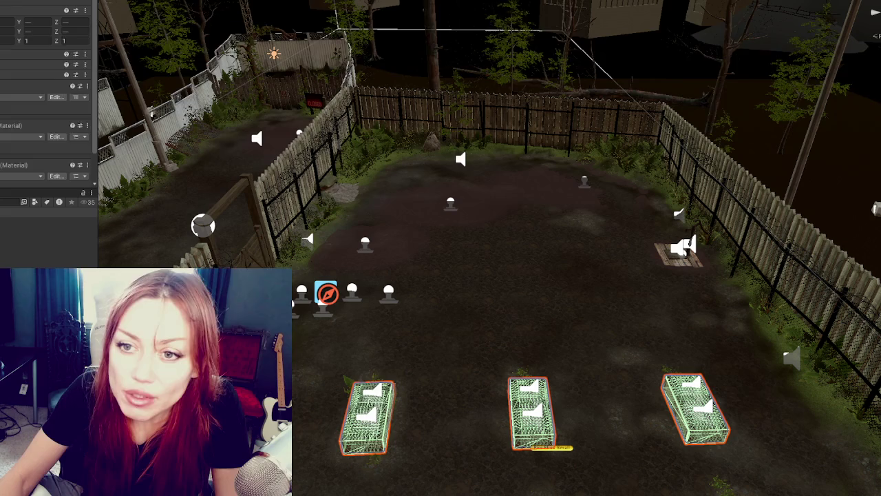
{"action": "key", "text": "ctrl+z"}
{"action": "left_click_drag", "start_coordinate": [385, 156], "coordinate": [261, 161]}
- Orbit toward the fenced yard and select the gate, adjusting the selection with Shift+arrow keys
{"action": "left_click_drag", "start_coordinate": [330, 182], "coordinate": [377, 192]}
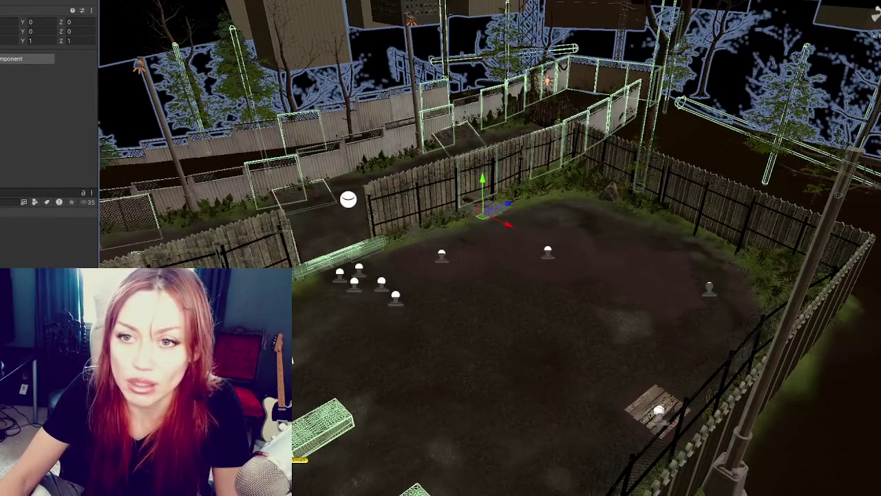
{"action": "left_click_drag", "start_coordinate": [378, 192], "coordinate": [474, 202]}
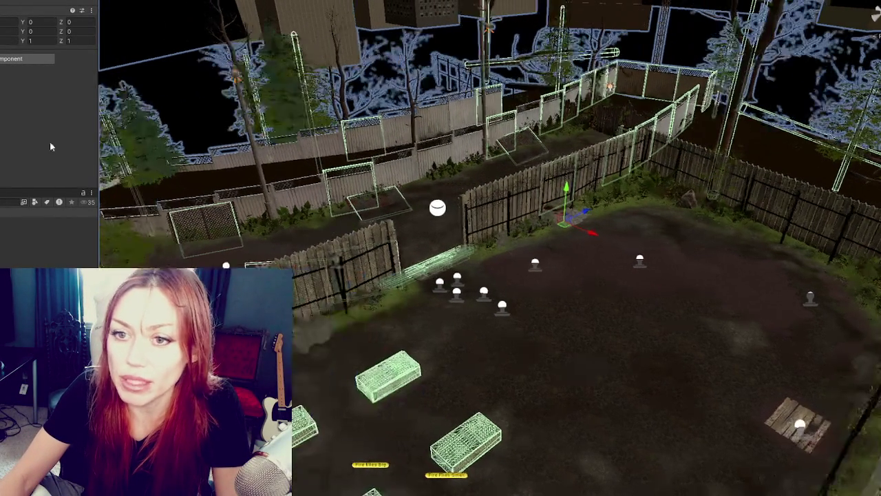
{"action": "key", "text": "ctrl+shift+a"}
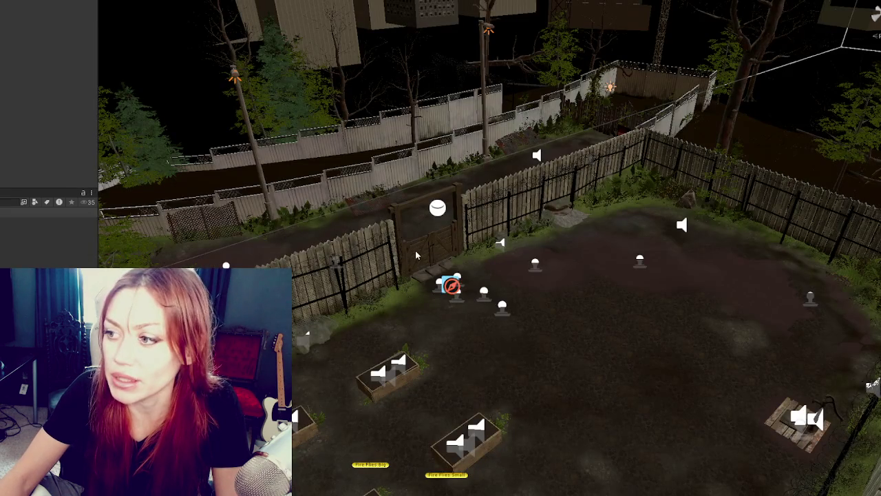
{"action": "left_click", "coordinate": [416, 255]}
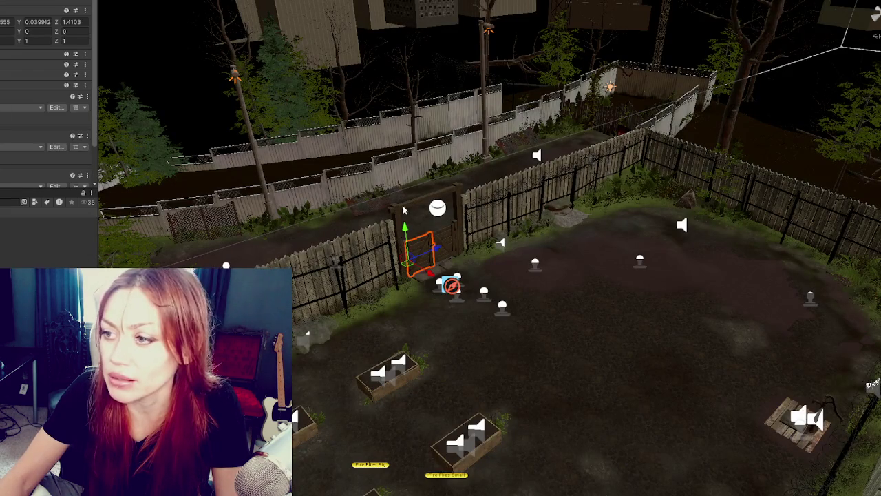
{"action": "key", "text": "shift+Down"}
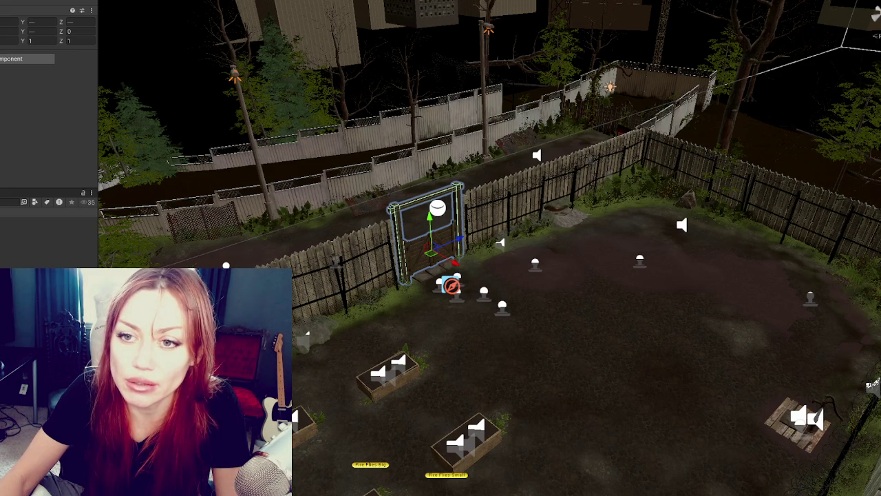
{"action": "key", "text": "shift+Up"}
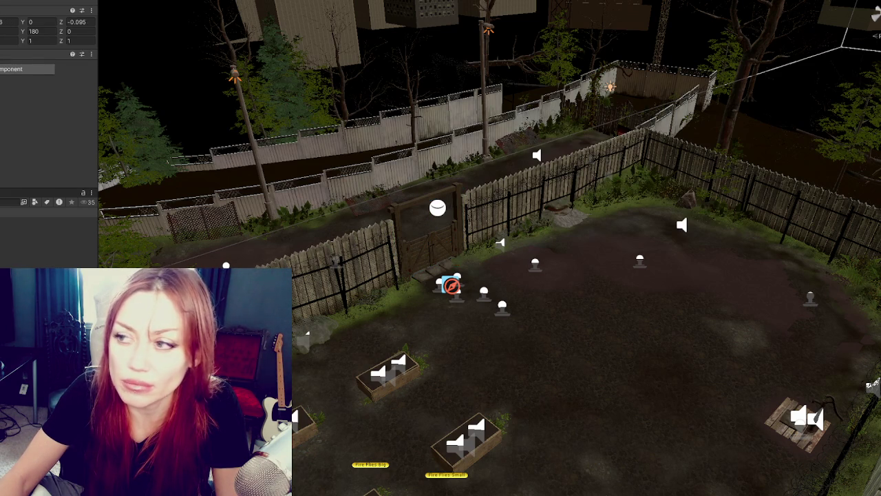
{"action": "key", "text": "Down"}
- Cycle through the gate's neighbouring parts and end with the gate selected again
{"action": "left_click", "coordinate": [427, 246]}
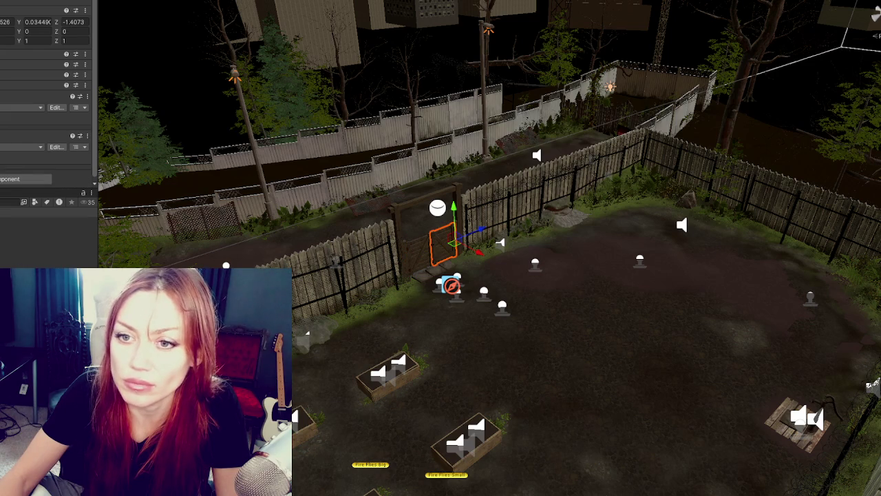
{"action": "left_click", "coordinate": [431, 247]}
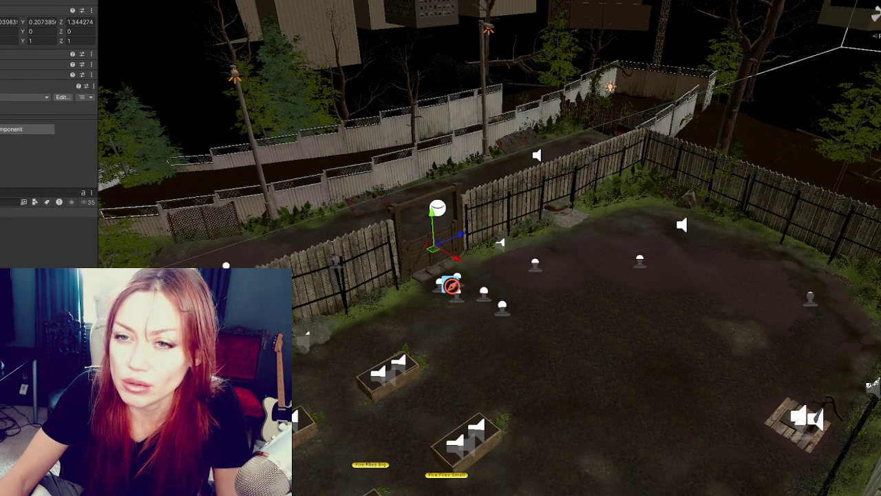
{"action": "left_click", "coordinate": [427, 248]}
{"action": "left_click", "coordinate": [427, 248]}
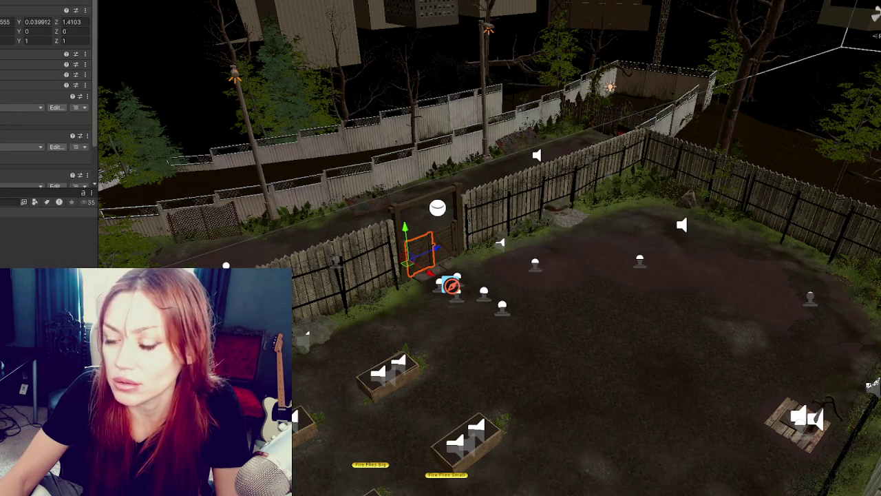
{"action": "left_click", "coordinate": [427, 248]}
{"action": "left_click", "coordinate": [427, 248]}
{"action": "left_click", "coordinate": [428, 249]}
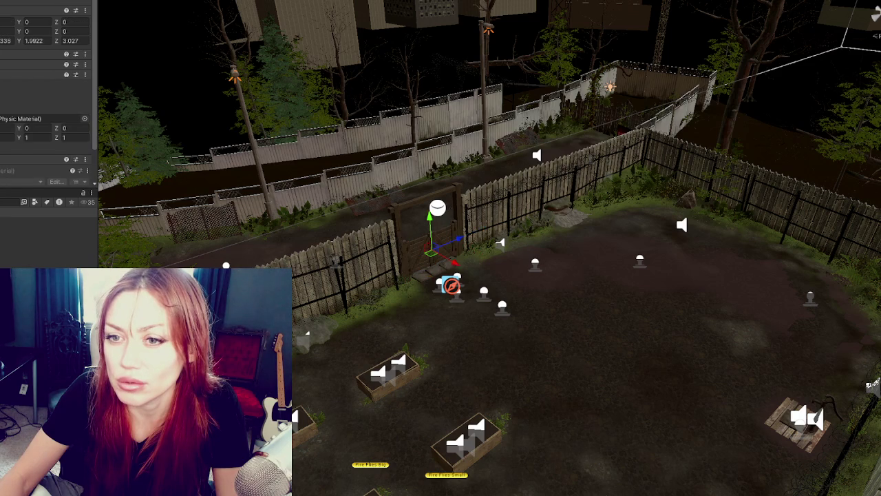
{"action": "left_click", "coordinate": [441, 244]}
- Remove a component from the gate, then undo that and earlier fence edits
{"action": "right_click", "coordinate": [28, 85]}
{"action": "left_click", "coordinate": [24, 102]}
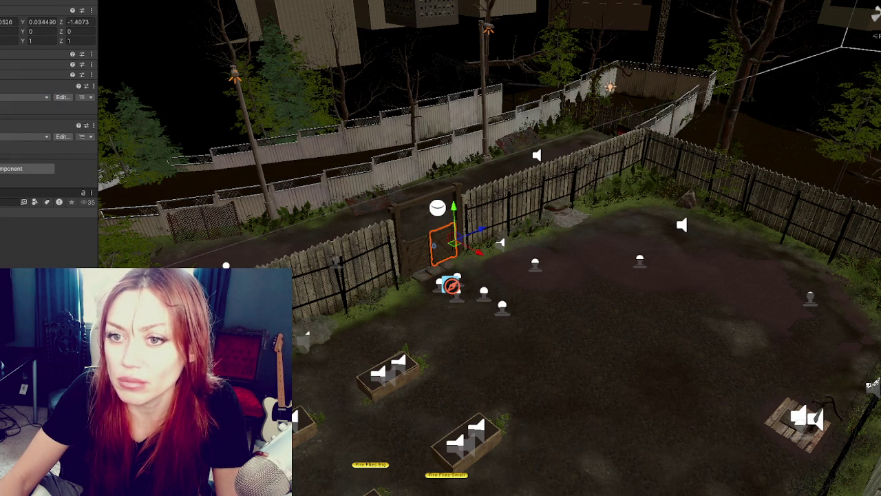
{"action": "key", "text": "ctrl+z"}
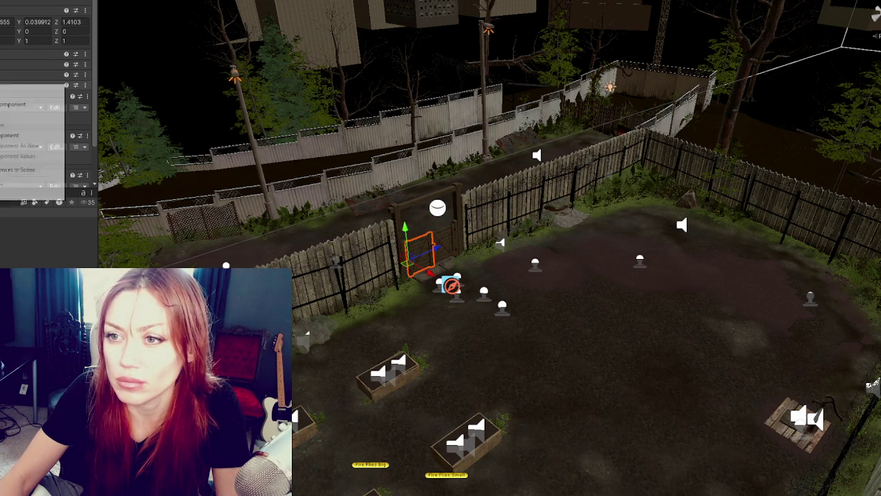
{"action": "key", "text": "ctrl+z"}
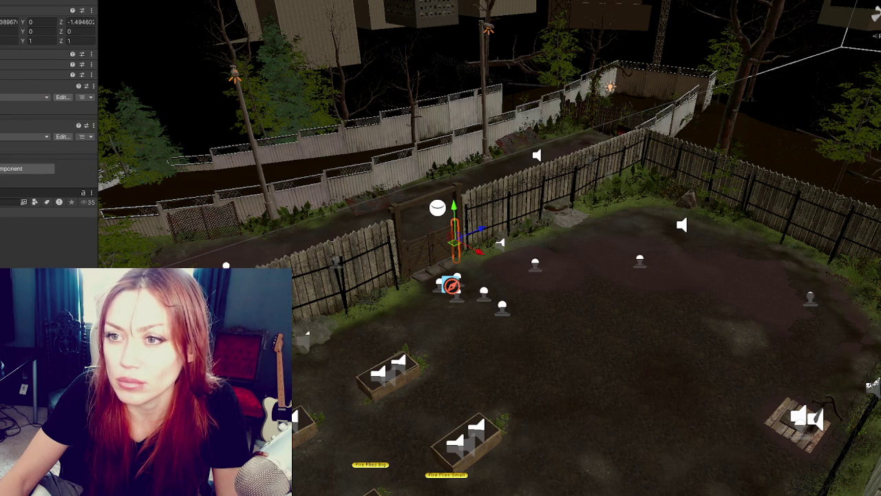
{"action": "key", "text": "ctrl+z"}
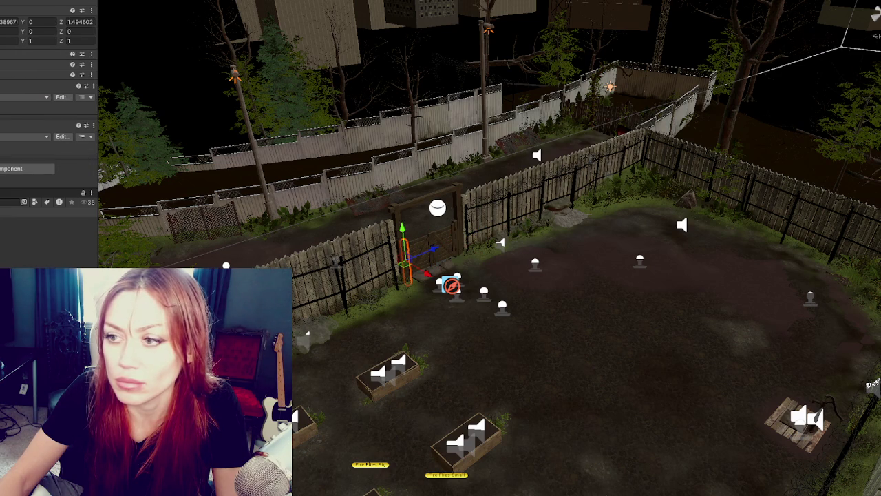
{"action": "key", "text": "ctrl+z"}
{"action": "key", "text": "ctrl+z"}
{"action": "key", "text": "ctrl+z"}
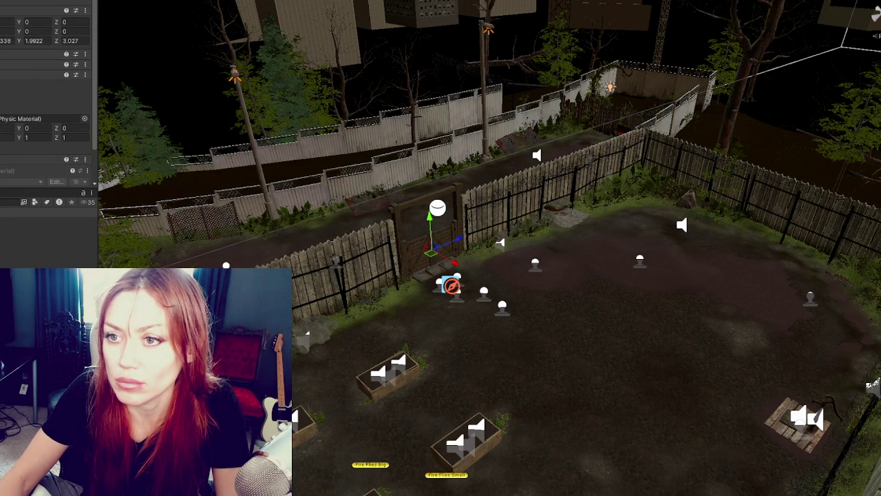
{"action": "key", "text": "ctrl+z"}
- Step through edit history to the gate object with a collider and frame it in view
{"action": "key", "text": "ctrl+z"}
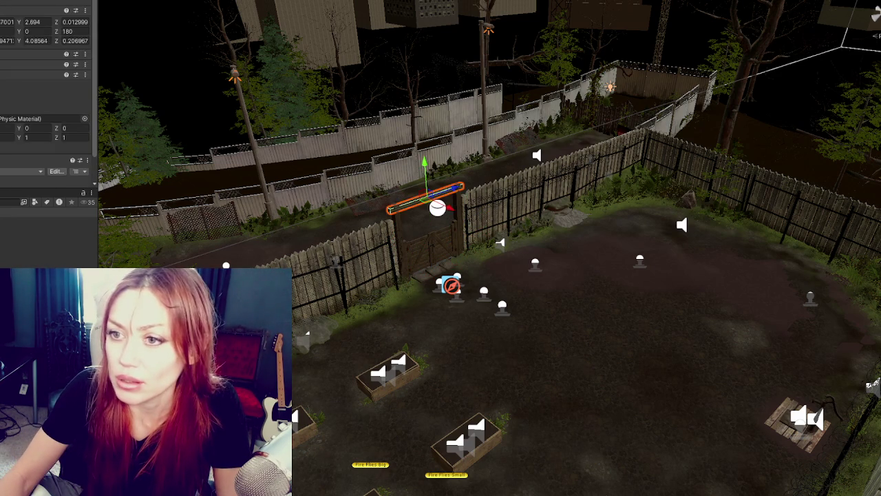
{"action": "key", "text": "ctrl+z"}
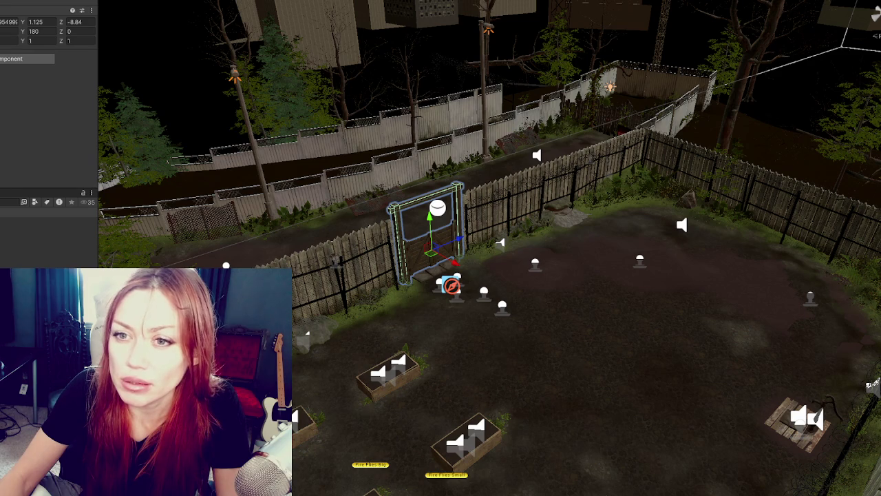
{"action": "key", "text": "ctrl+z"}
{"action": "key", "text": "ctrl+z"}
{"action": "key", "text": "ctrl+z"}
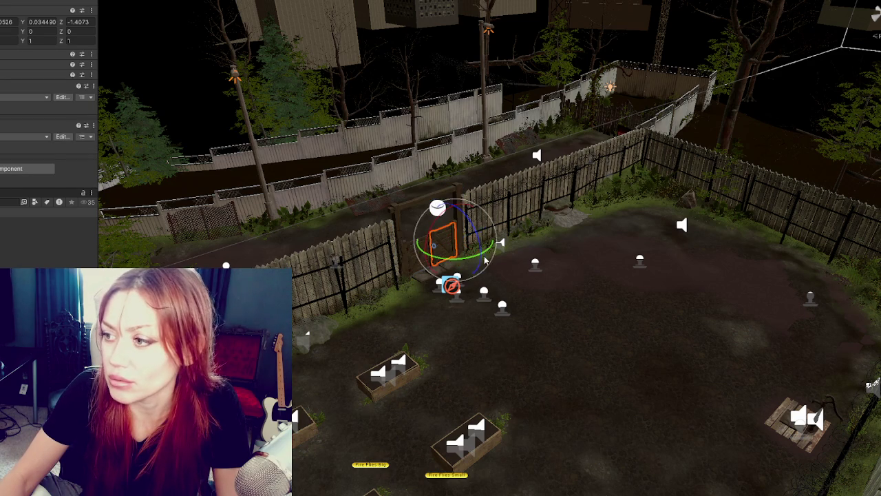
{"action": "key", "text": "ctrl+z"}
{"action": "key", "text": "ctrl+z"}
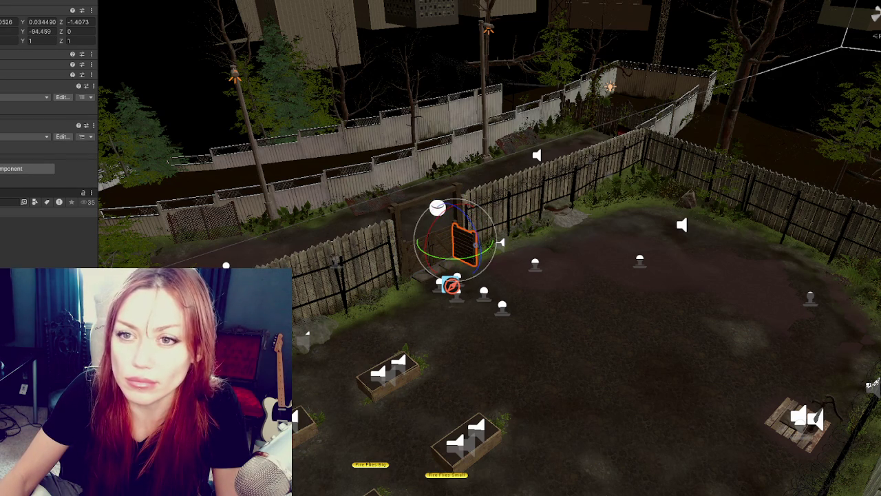
{"action": "key", "text": "ctrl+z"}
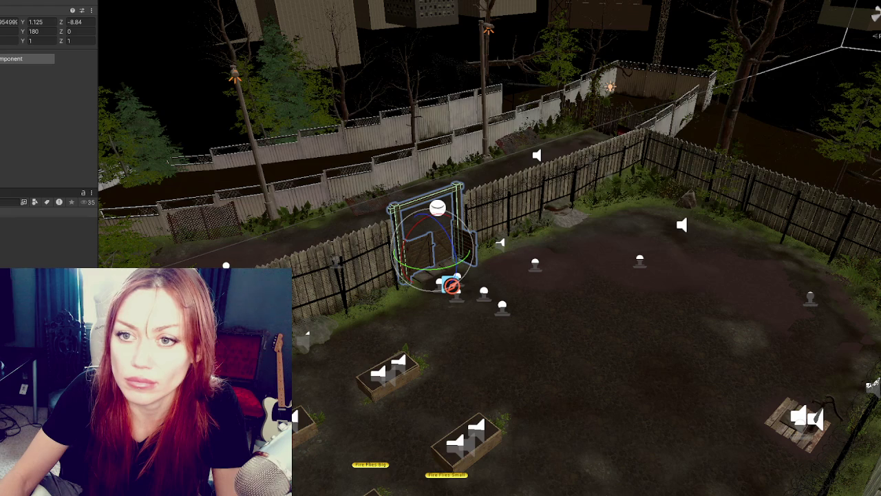
{"action": "key", "text": "ctrl+z"}
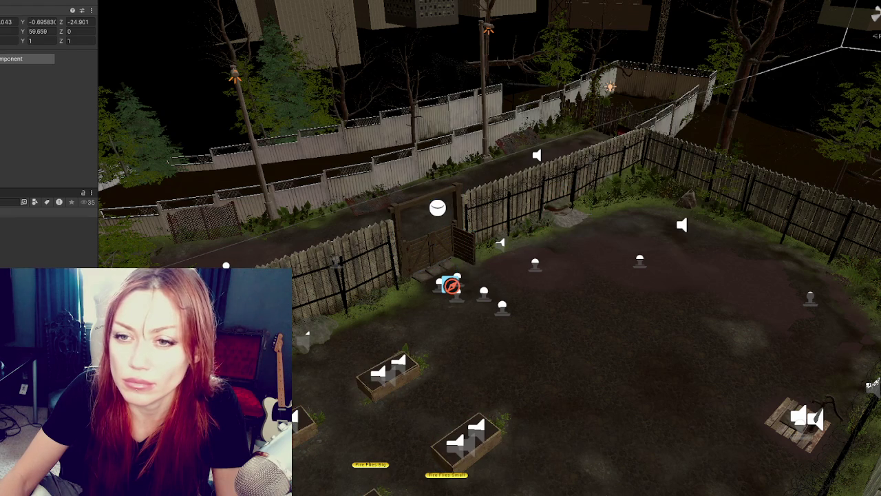
{"action": "key", "text": "Down"}
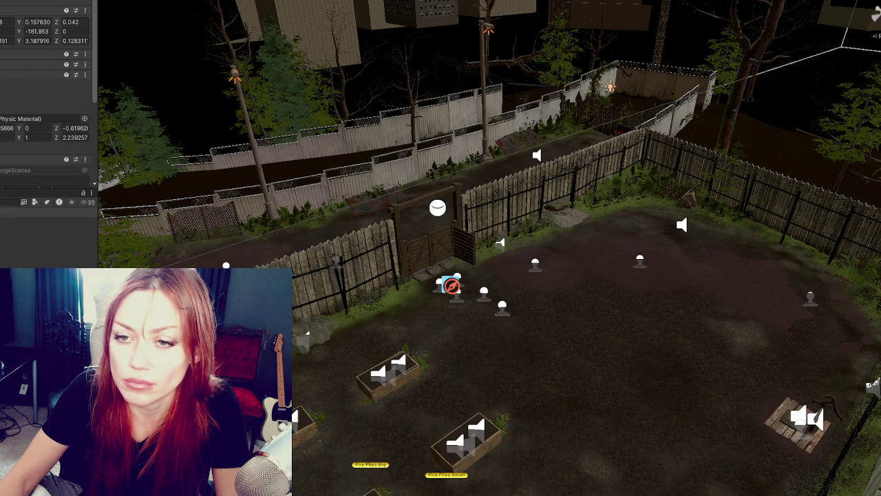
{"action": "key", "text": "f"}
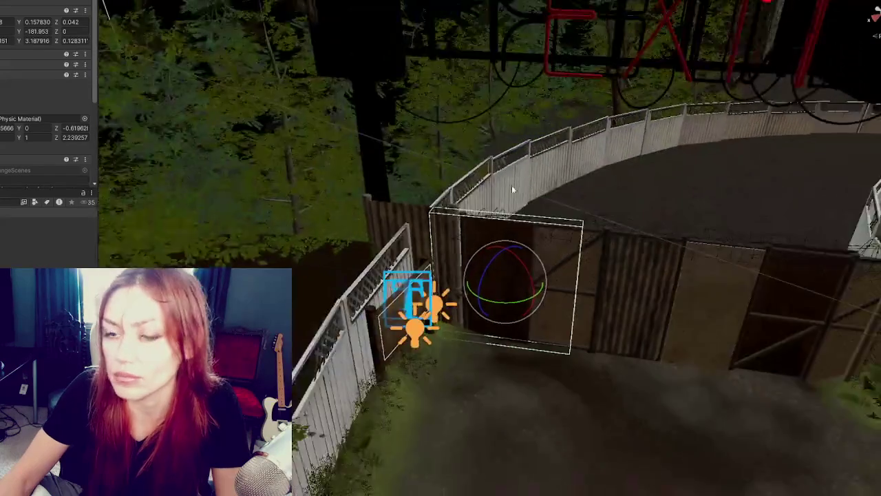
{"action": "left_click_drag", "start_coordinate": [482, 198], "coordinate": [337, 177]}
{"action": "key", "text": "Down"}
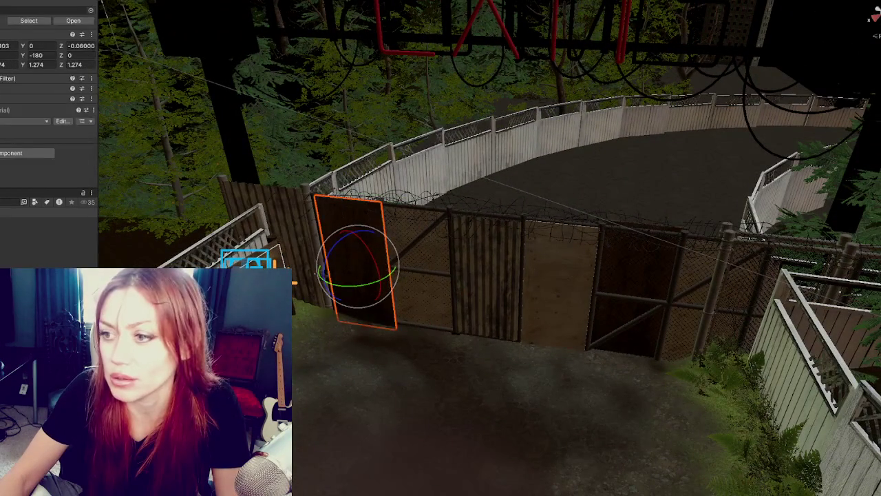
{"action": "key", "text": "shift+Down"}
{"action": "key", "text": "shift+Down"}
{"action": "key", "text": "shift+Down"}
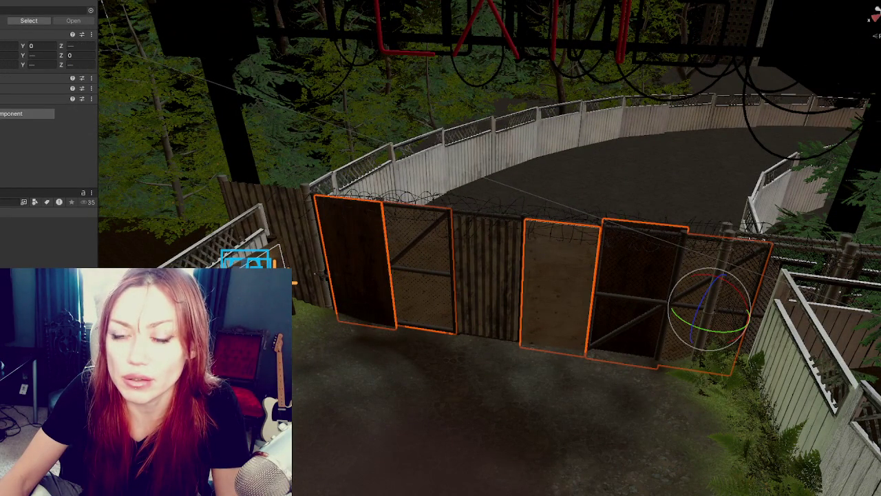
{"action": "key", "text": "ctrl+v"}
{"action": "key", "text": "Up"}
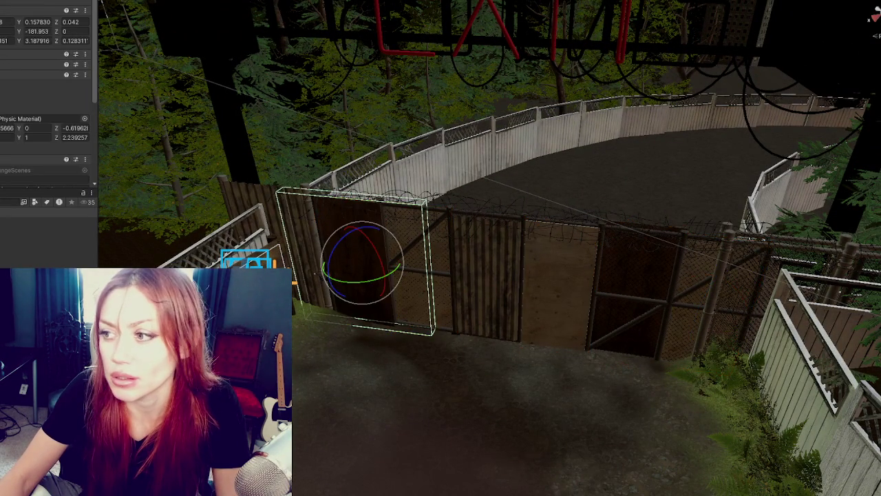
{"action": "key", "text": "Up"}
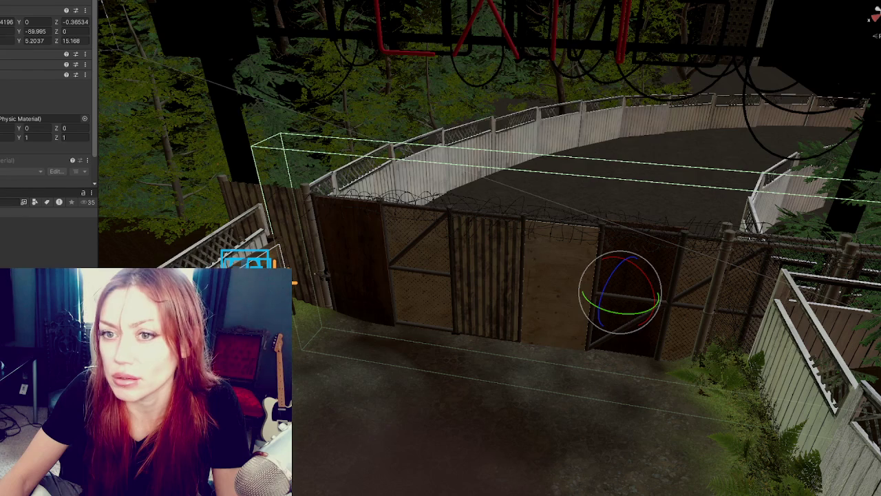
{"action": "key", "text": "Down"}
{"action": "key", "text": "Down"}
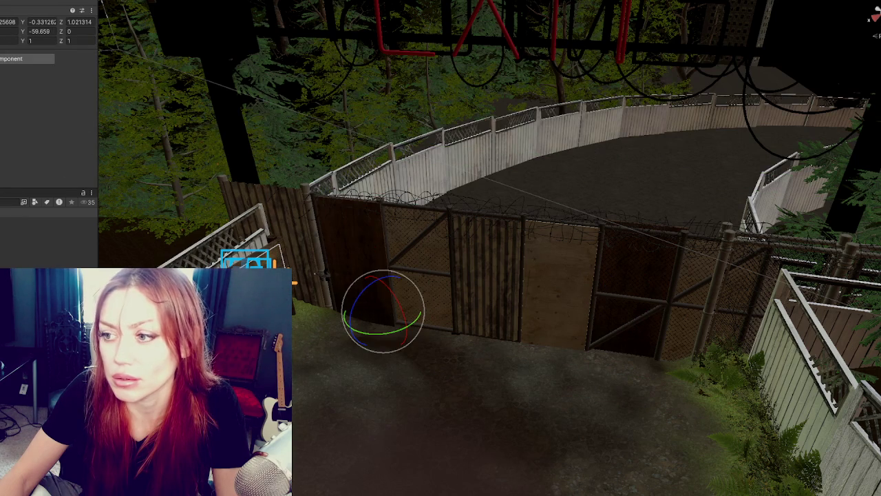
{"action": "key", "text": "Down"}
{"action": "key", "text": "Down"}
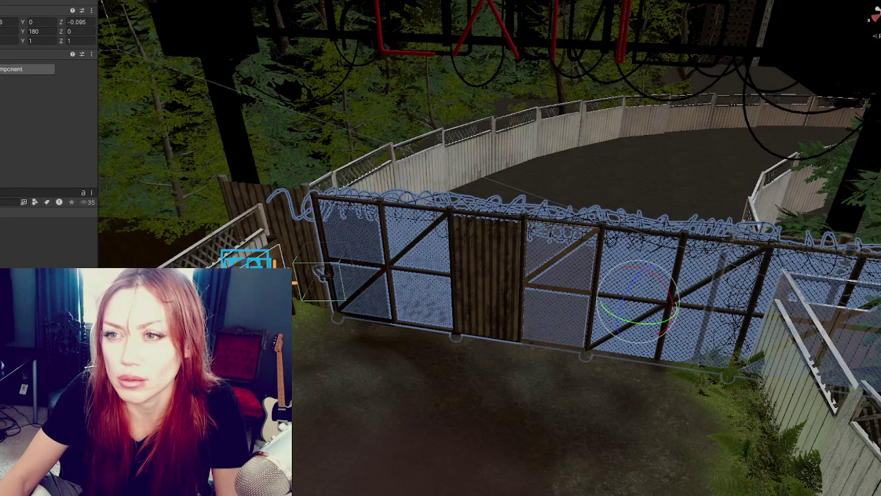
{"action": "key", "text": "Down"}
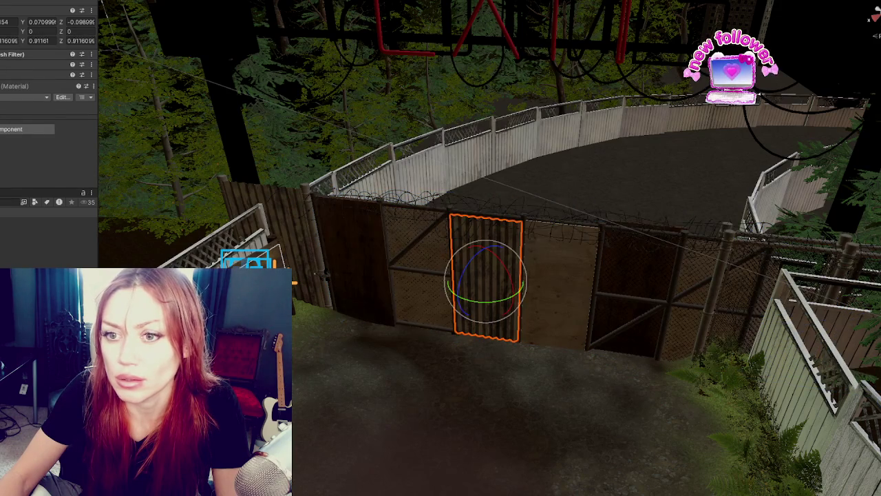
{"action": "key", "text": "Down"}
{"action": "key", "text": "Down"}
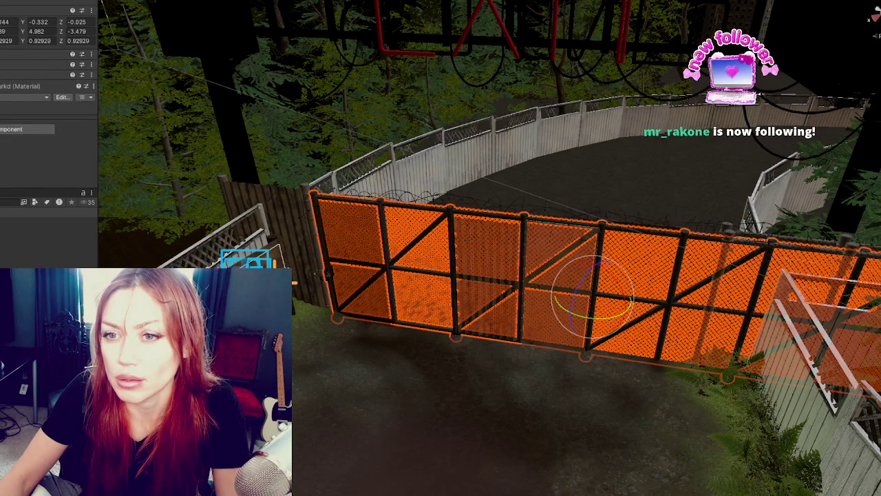
{"action": "key", "text": "Down"}
{"action": "key", "text": "Down"}
{"action": "key", "text": "Down"}
{"action": "key", "text": "Down"}
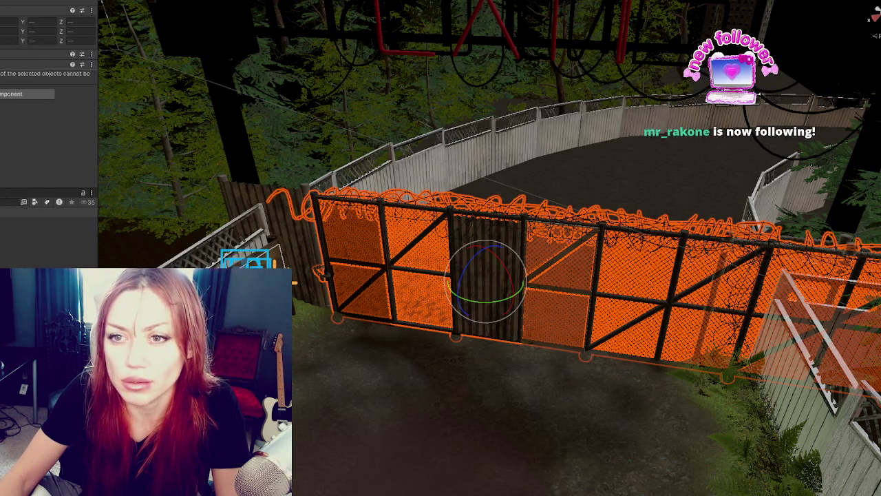
{"action": "key", "text": "Down"}
{"action": "key", "text": "Down"}
{"action": "key", "text": "Down"}
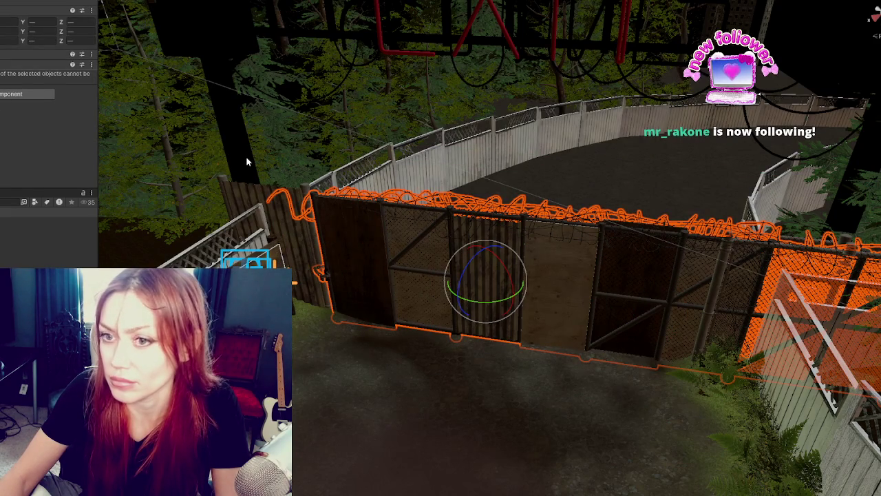
{"action": "key", "text": "Down"}
{"action": "key", "text": "Down"}
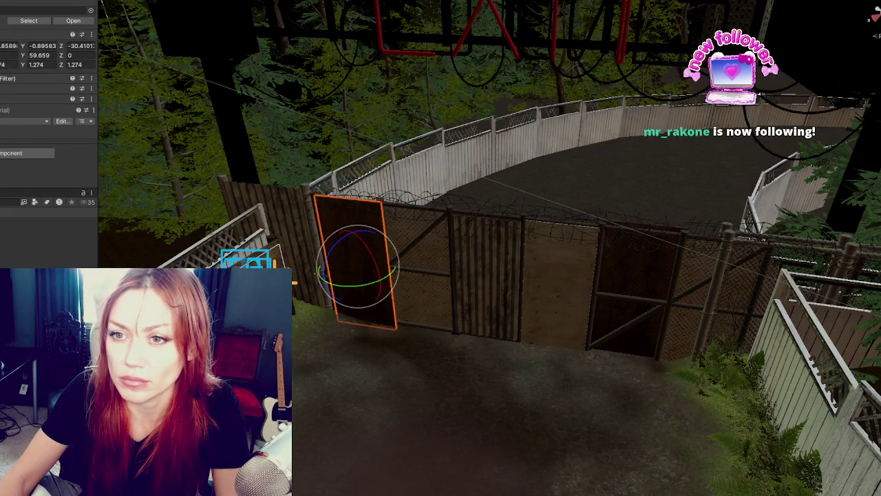
{"action": "key", "text": "Down"}
{"action": "key", "text": "Down"}
{"action": "key", "text": "Down"}
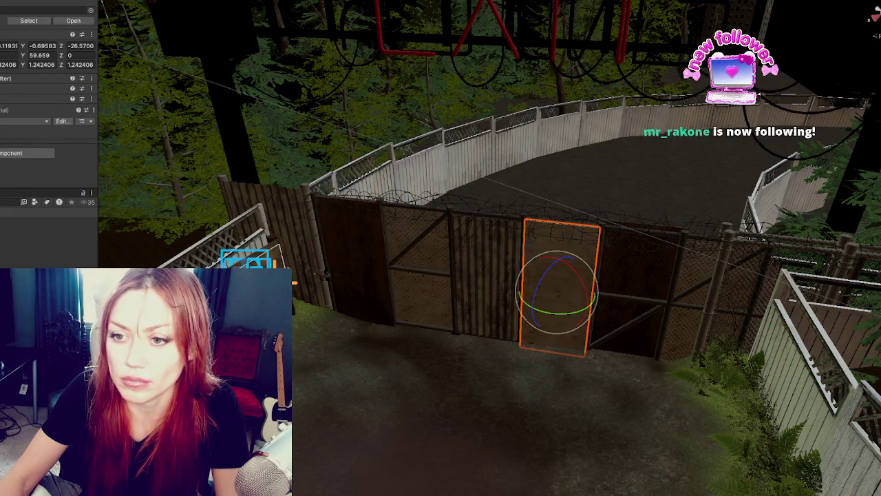
{"action": "key", "text": "Down"}
{"action": "key", "text": "Down"}
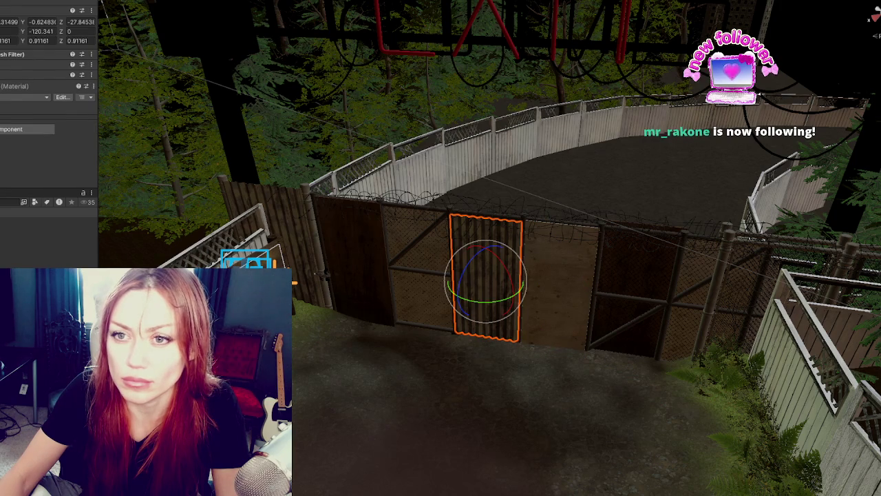
{"action": "key", "text": "Down"}
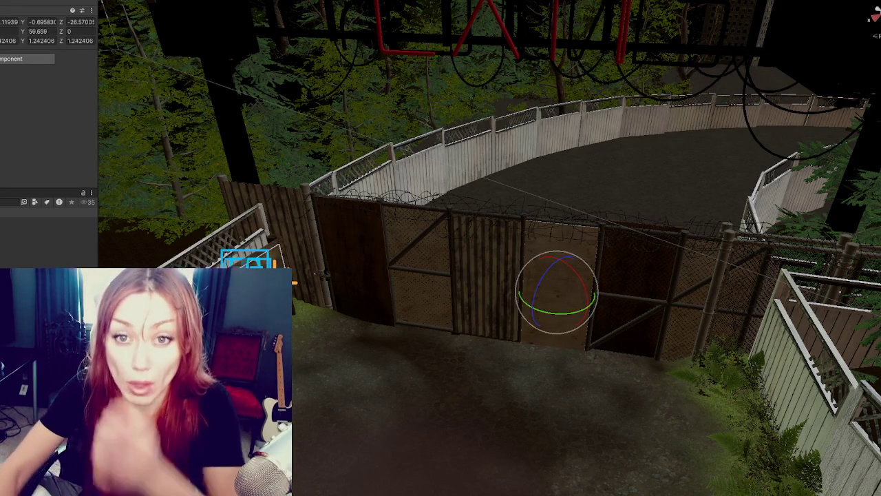
{"action": "key", "text": "Up"}
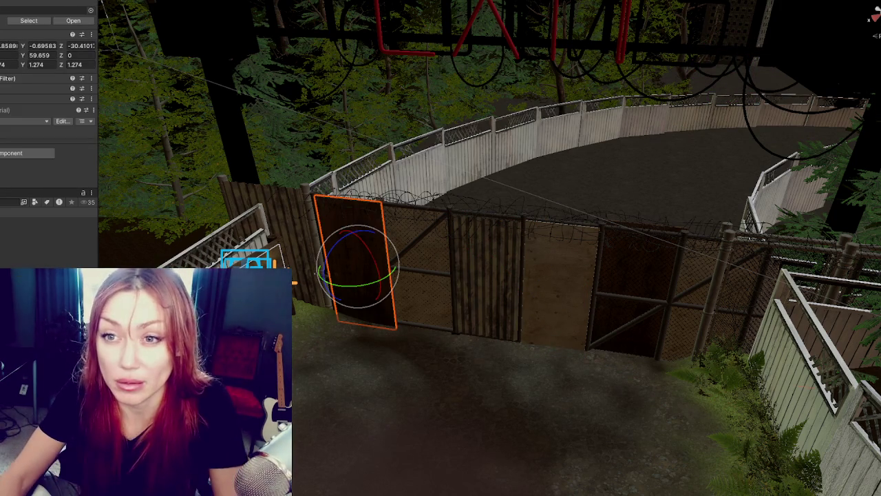
{"action": "key", "text": "shift+Down"}
{"action": "key", "text": "Up"}
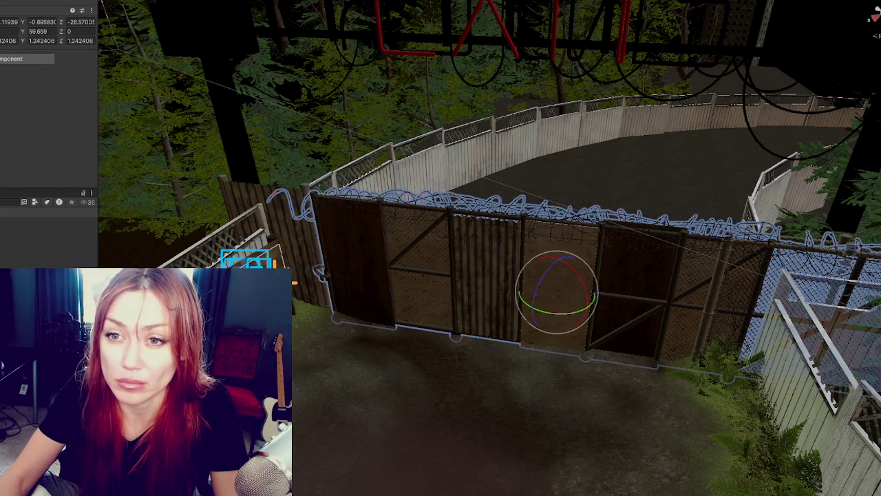
{"action": "key", "text": "Up"}
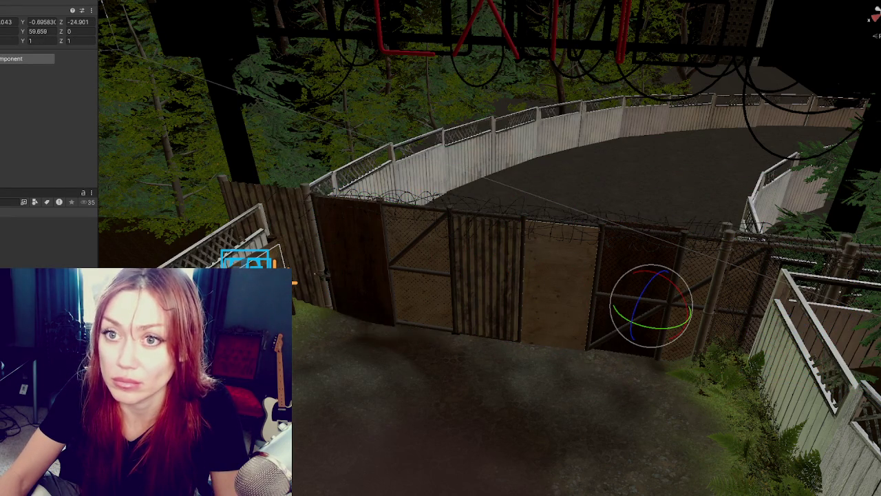
{"action": "key", "text": "Up"}
{"action": "key", "text": "Up"}
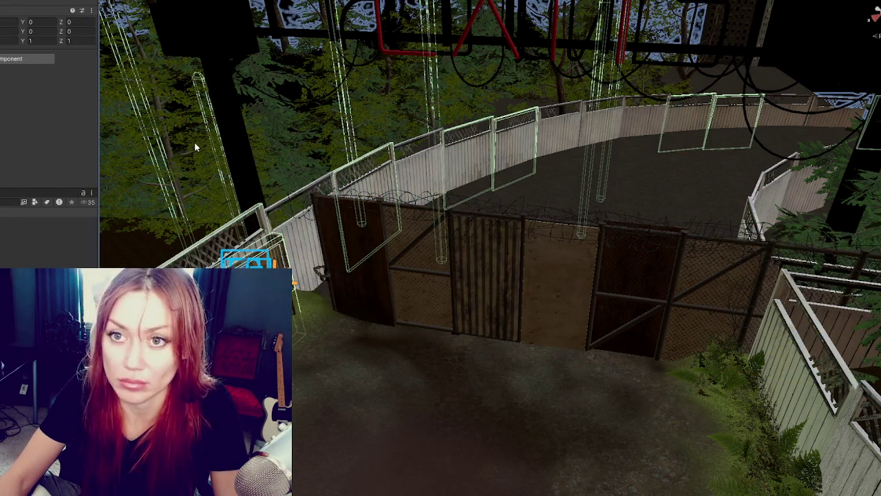
{"action": "key", "text": "Up"}
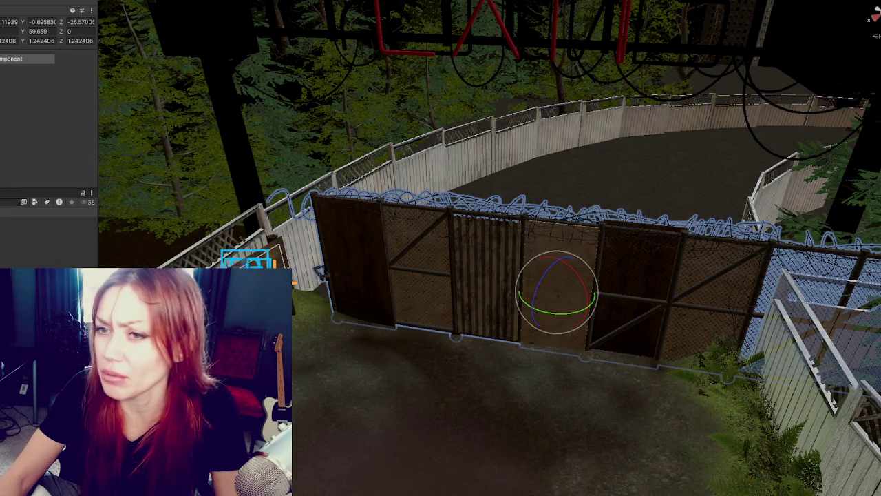
{"action": "key", "text": "Down"}
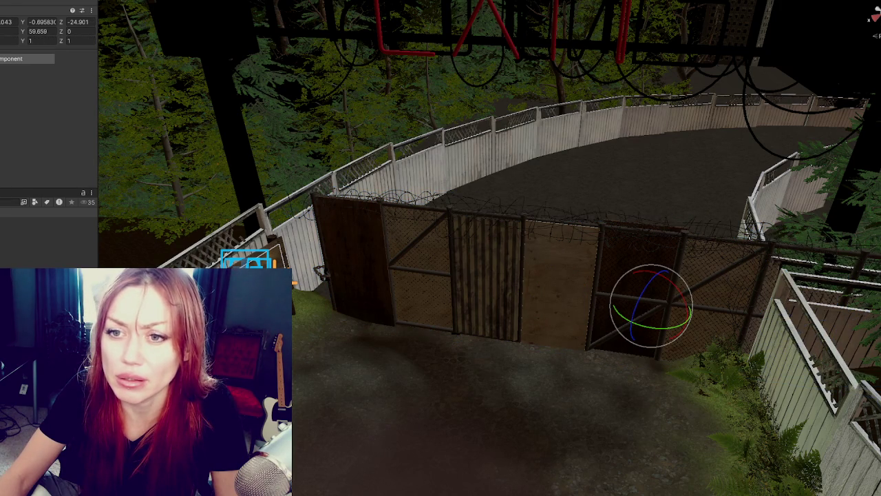
{"action": "key", "text": "shift+Down"}
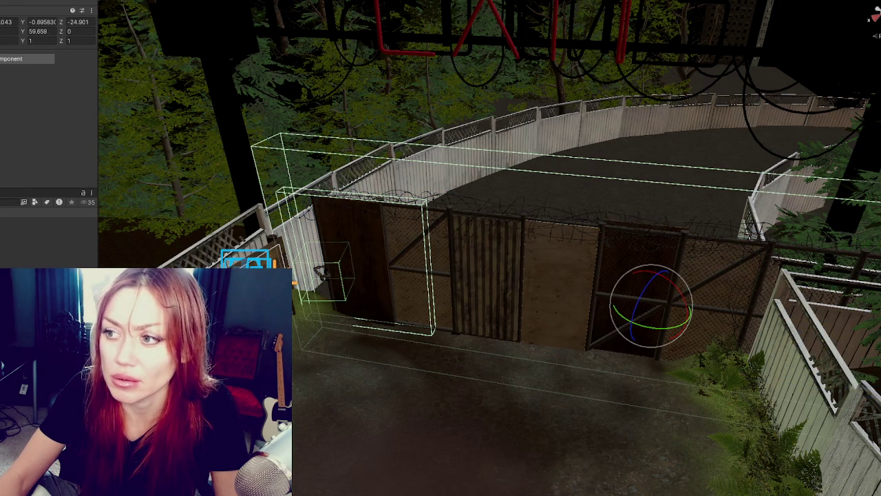
{"action": "key", "text": "Escape"}
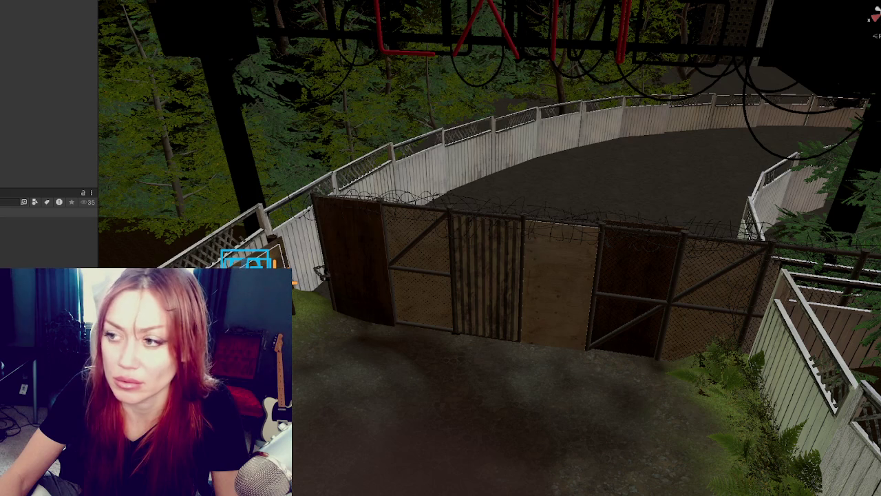
{"action": "key", "text": "ctrl+z"}
{"action": "key", "text": "Escape"}
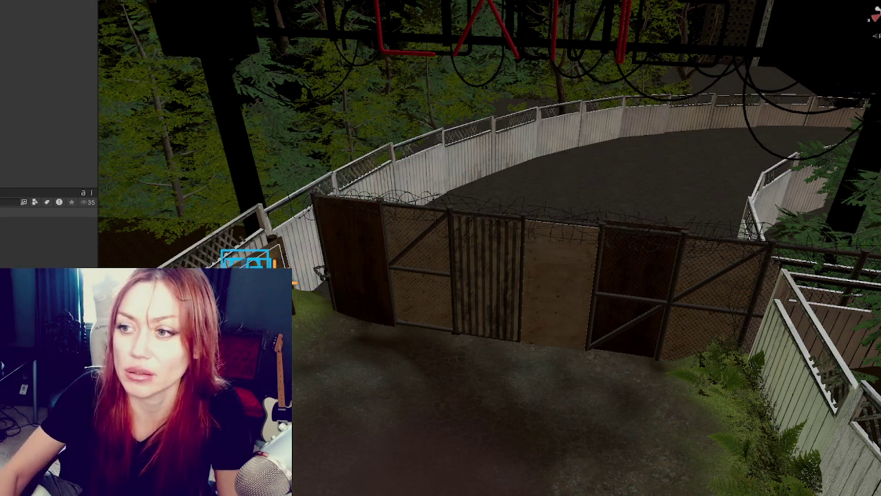
{"action": "left_click", "coordinate": [163, 229]}
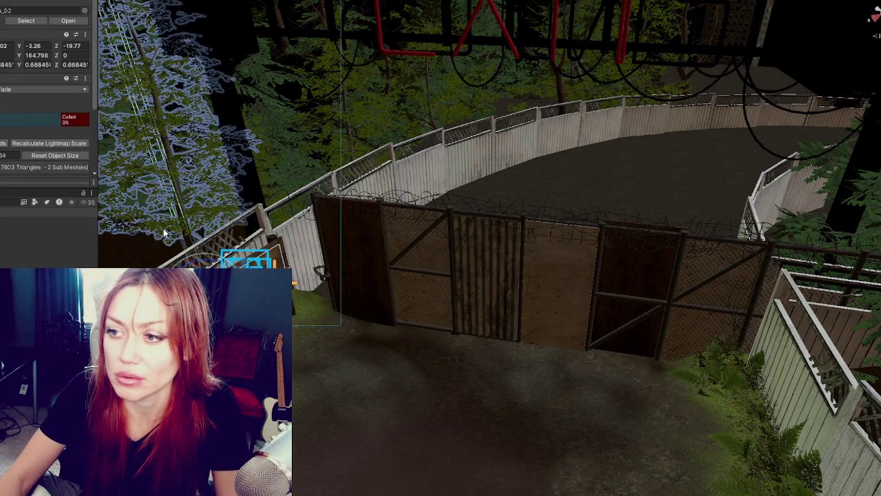
{"action": "key", "text": "ctrl+z"}
{"action": "key", "text": "ctrl+z"}
{"action": "key", "text": "ctrl+y"}
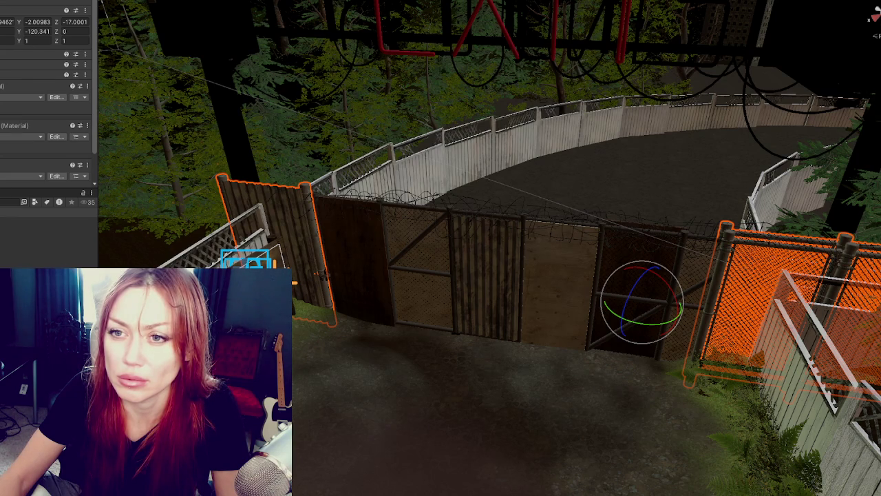
{"action": "left_click", "coordinate": [557, 289]}
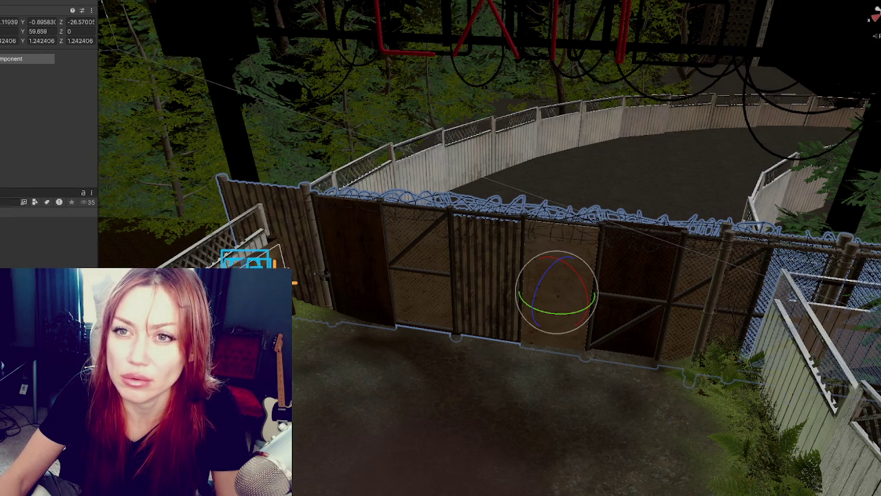
{"action": "left_click", "coordinate": [556, 289]}
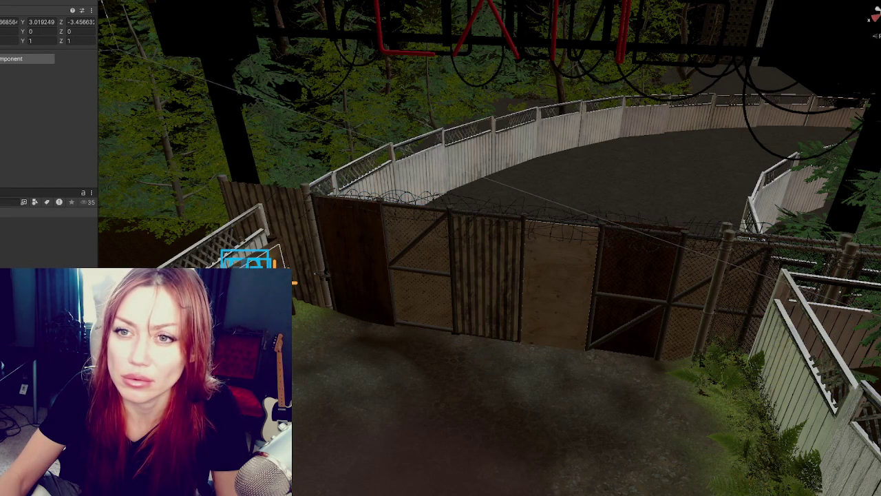
{"action": "left_click", "coordinate": [557, 290], "text": "shift"}
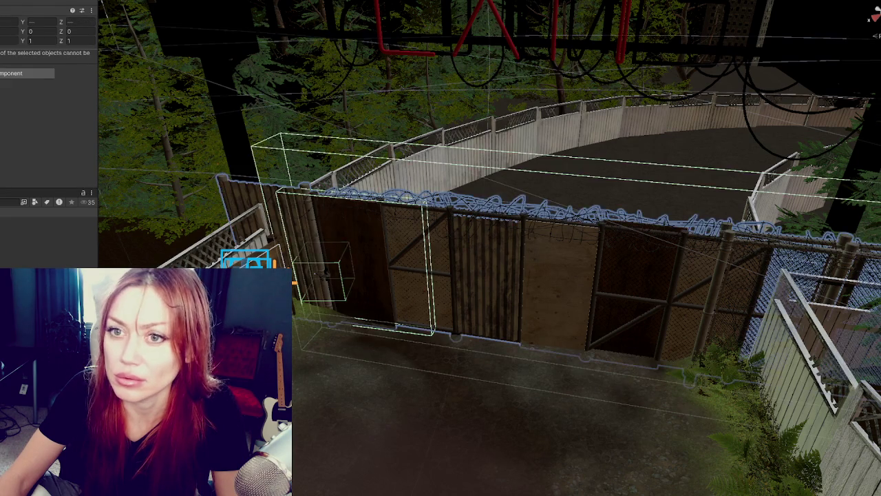
- Orbit up to the EXIT sign and fence, then confirm to begin packaging the project assets
{"action": "mouse_move", "coordinate": [413, 179]}
{"action": "left_mouse_down"}
{"action": "mouse_move", "coordinate": [418, 170]}
{"action": "mouse_move", "coordinate": [413, 176]}
{"action": "left_mouse_up"}
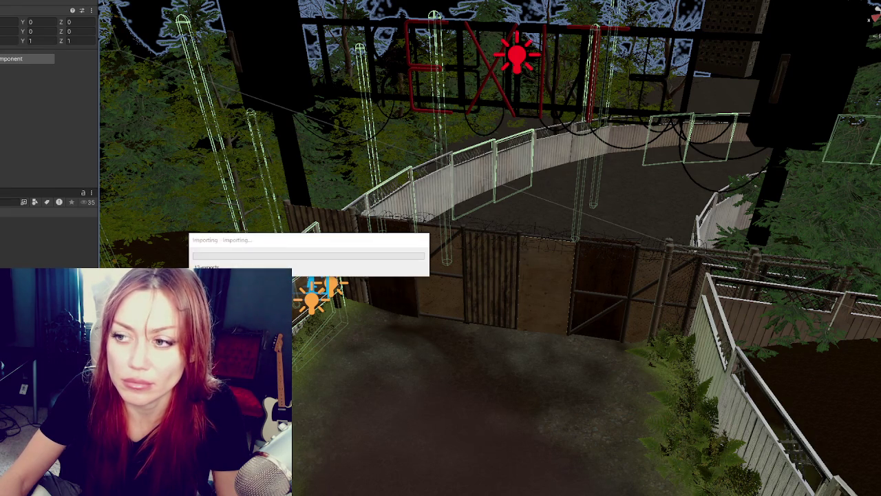
{"action": "key", "text": "Return"}
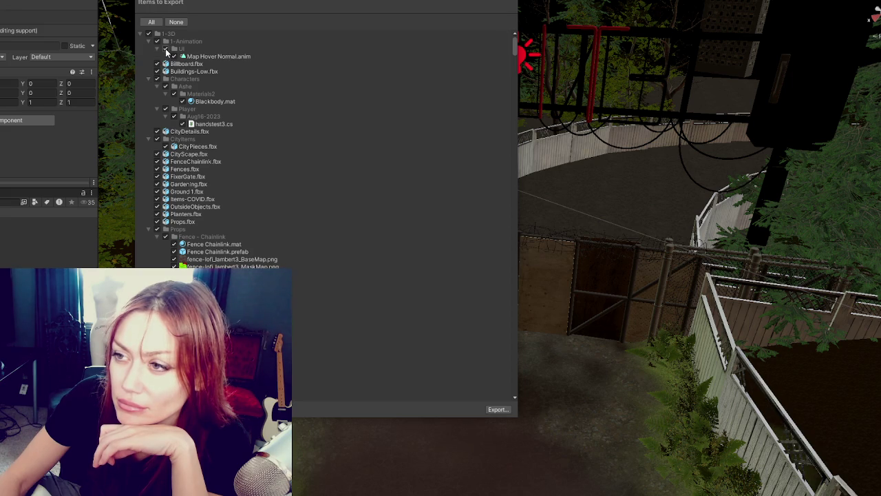
- Collapse the 1-Animation, Characters, CityItems, Props and Road Stuff folders in the export list
{"action": "left_click", "coordinate": [148, 40]}
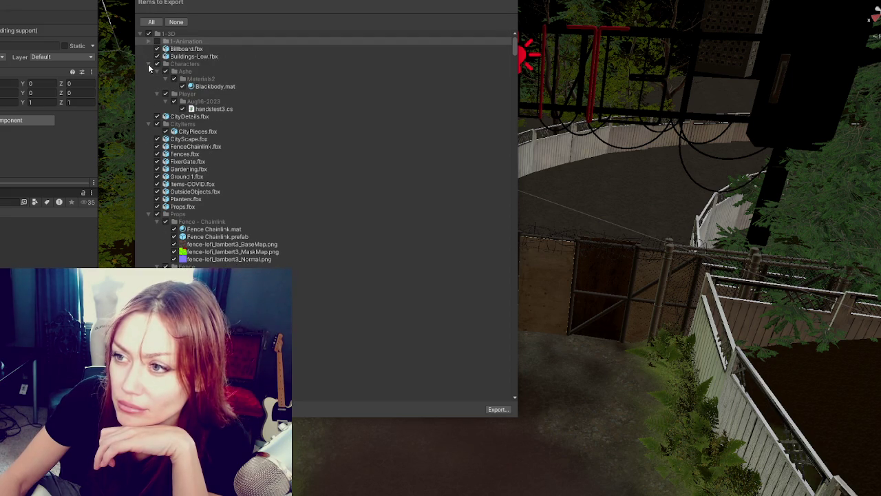
{"action": "left_click", "coordinate": [148, 64]}
{"action": "left_click", "coordinate": [156, 65]}
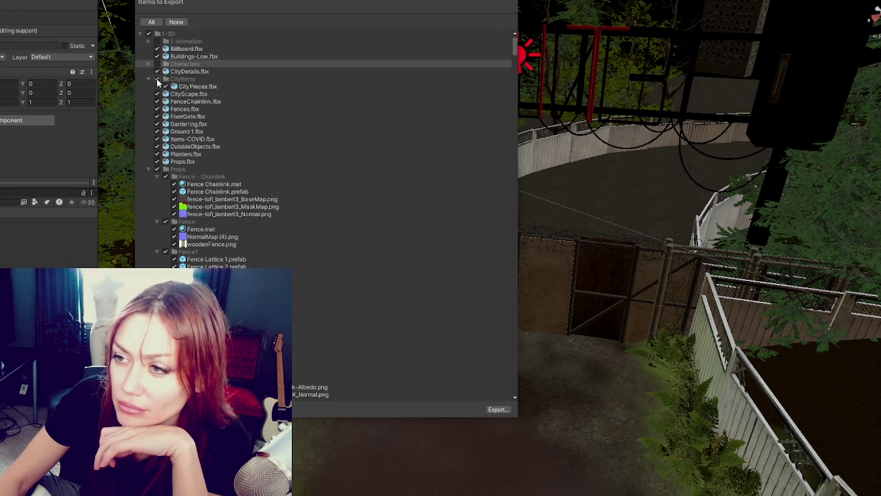
{"action": "left_click", "coordinate": [149, 80]}
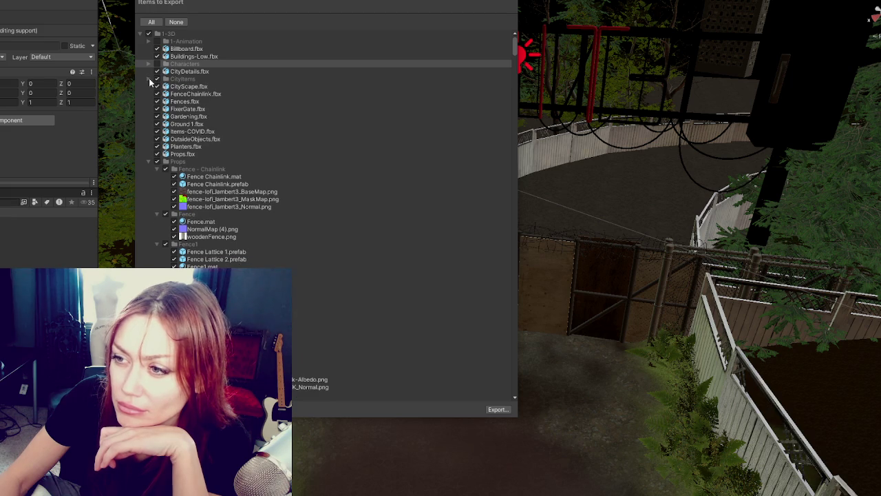
{"action": "left_click", "coordinate": [146, 162]}
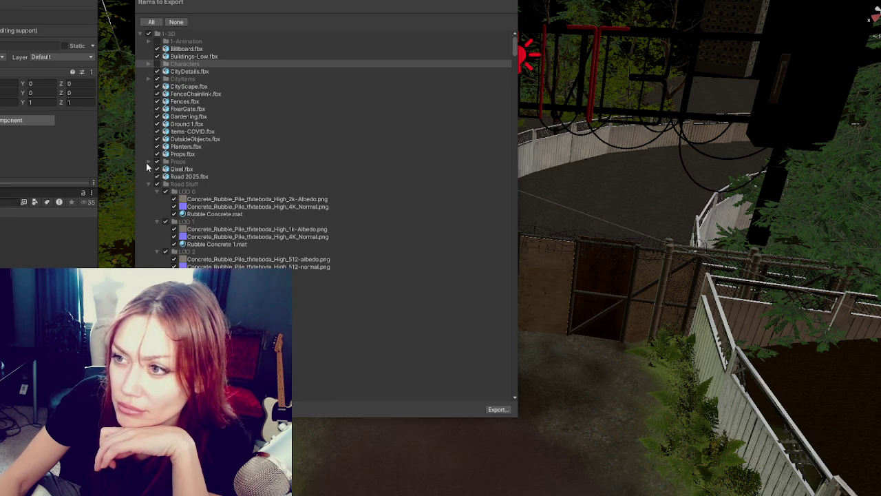
{"action": "left_click", "coordinate": [152, 191]}
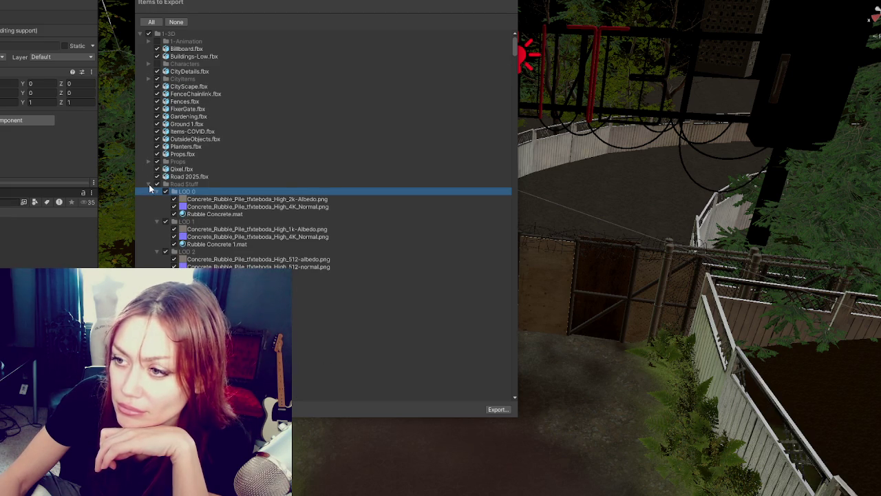
{"action": "left_click", "coordinate": [148, 184]}
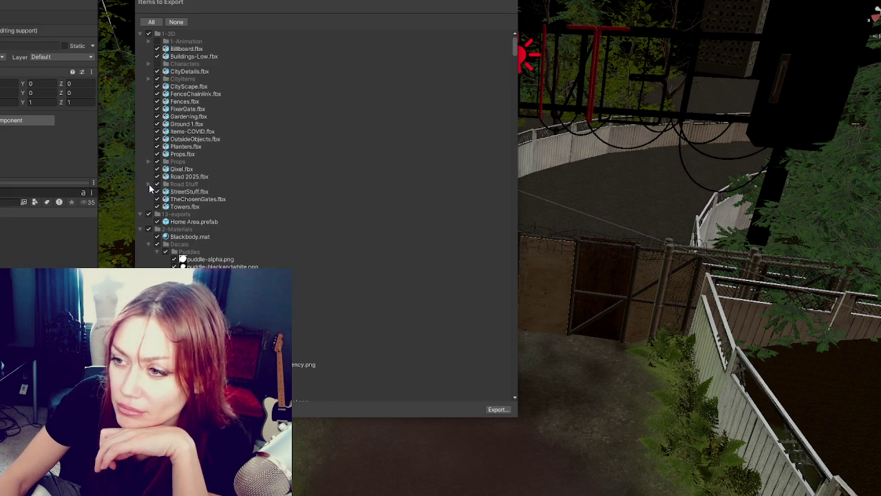
- Fold 2-Materials, 3-Images, 5-Imports and 6-Scenes, keeping 6-Scenes ticked, then select 7-Scripts and entries below
{"action": "left_click", "coordinate": [142, 229]}
{"action": "left_click", "coordinate": [141, 237]}
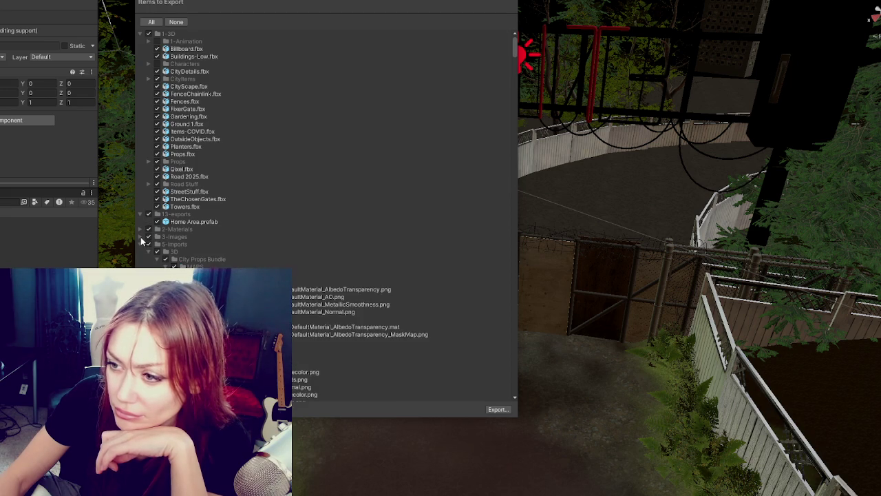
{"action": "left_click", "coordinate": [142, 244]}
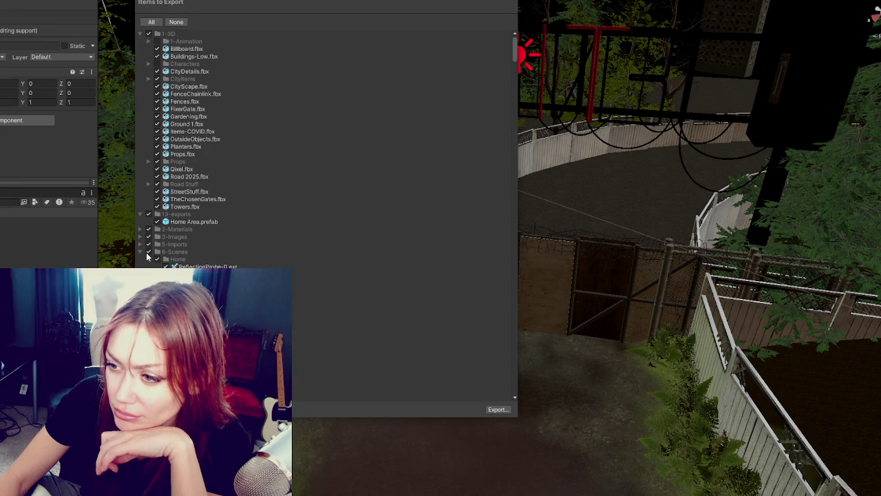
{"action": "left_click", "coordinate": [147, 254]}
{"action": "left_click", "coordinate": [142, 253]}
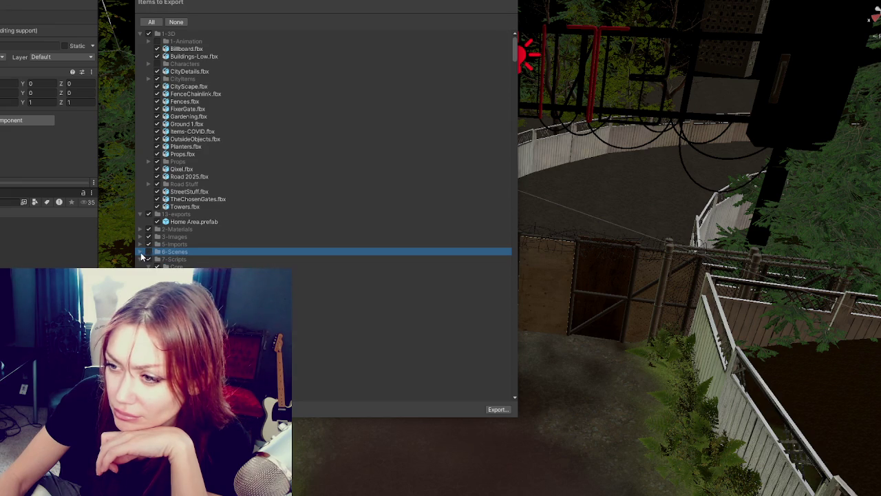
{"action": "left_click", "coordinate": [149, 252]}
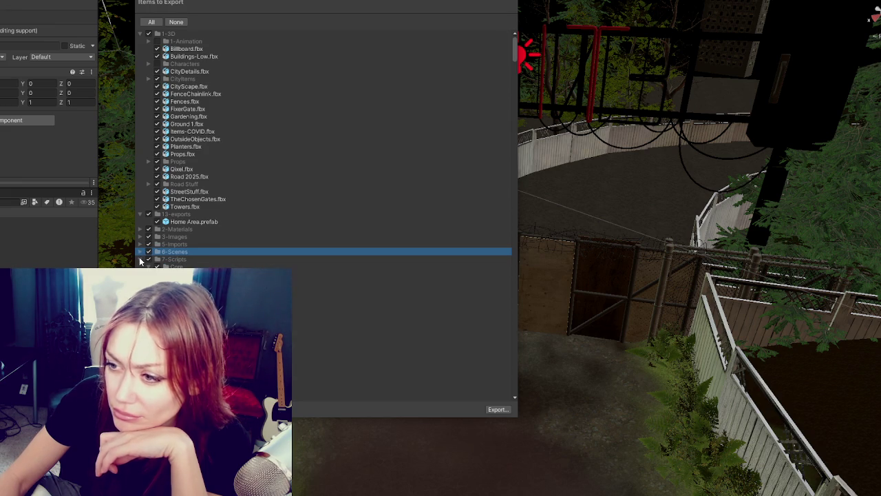
{"action": "left_click", "coordinate": [148, 260]}
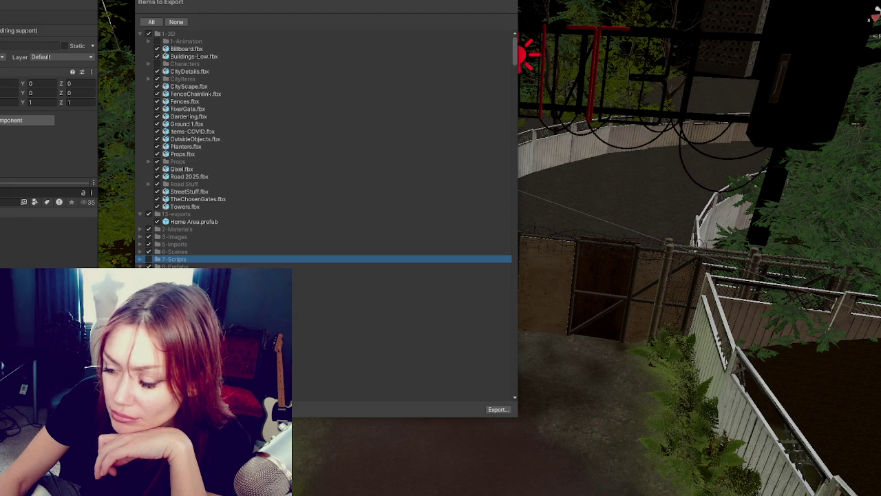
{"action": "left_click", "coordinate": [149, 274]}
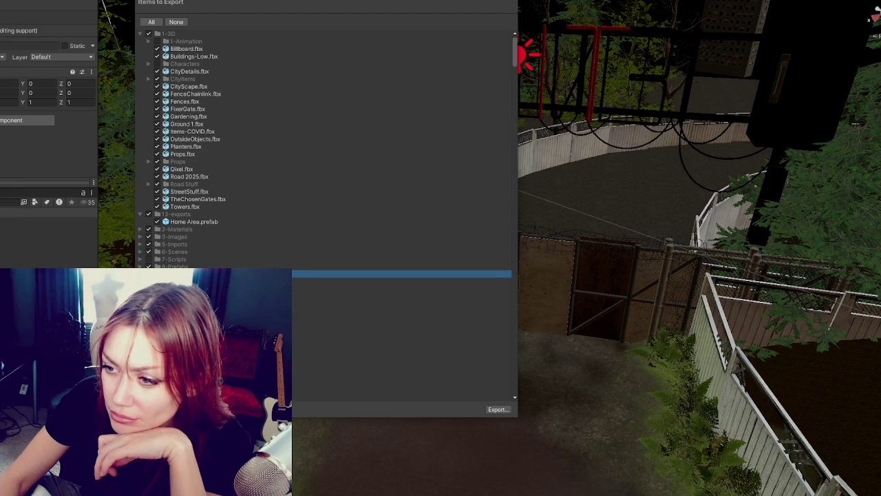
{"action": "key", "text": "Down"}
{"action": "key", "text": "Down"}
{"action": "key", "text": "Down"}
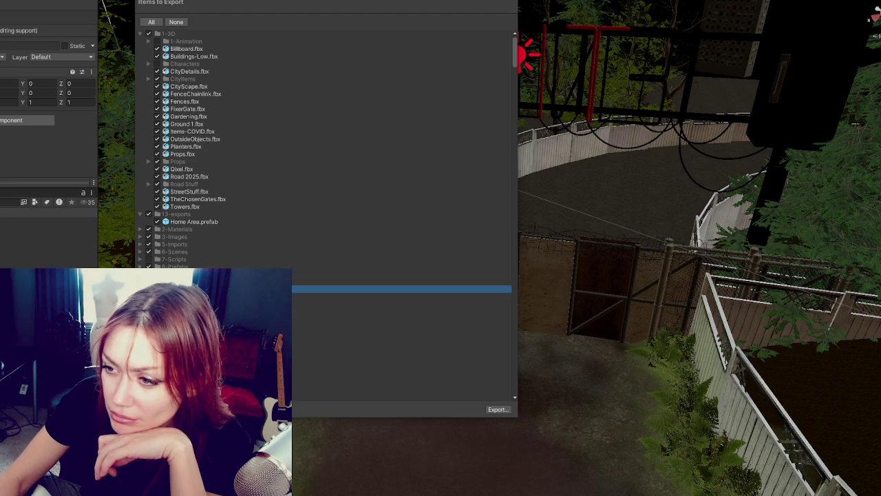
{"action": "key", "text": "Down"}
{"action": "key", "text": "Down"}
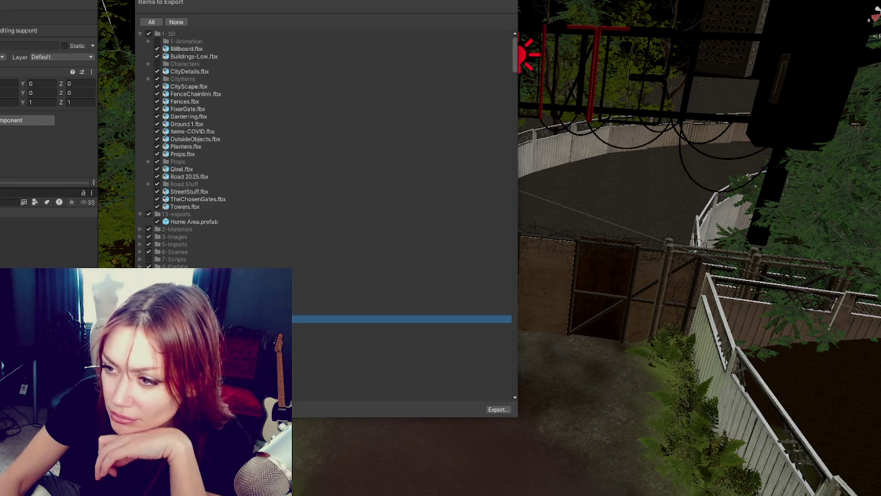
{"action": "key", "text": "Down"}
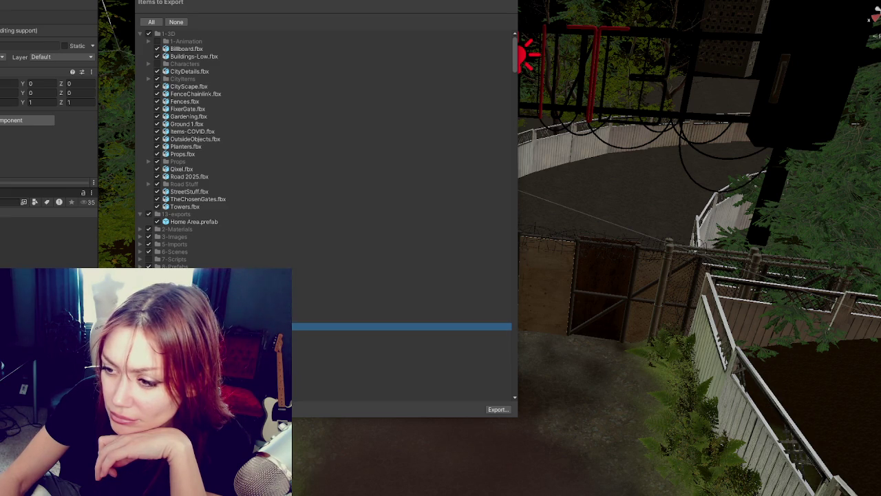
{"action": "key", "text": "Down"}
{"action": "key", "text": "Down"}
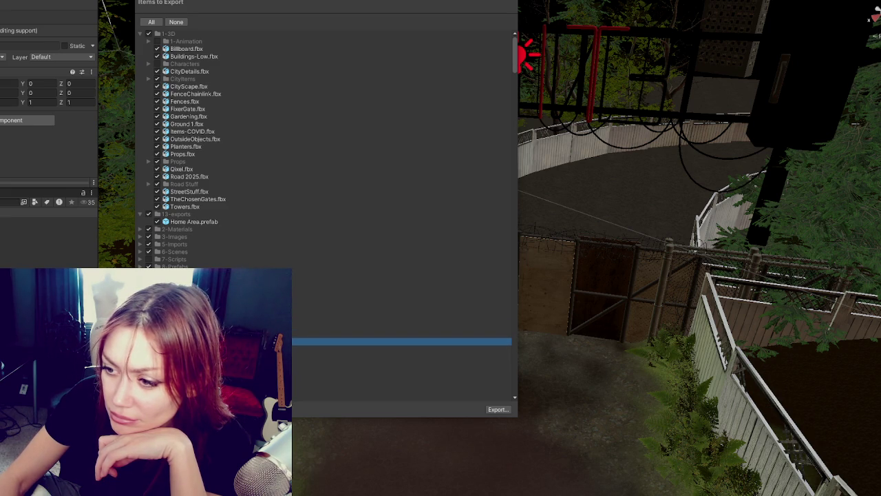
{"action": "key", "text": "Down"}
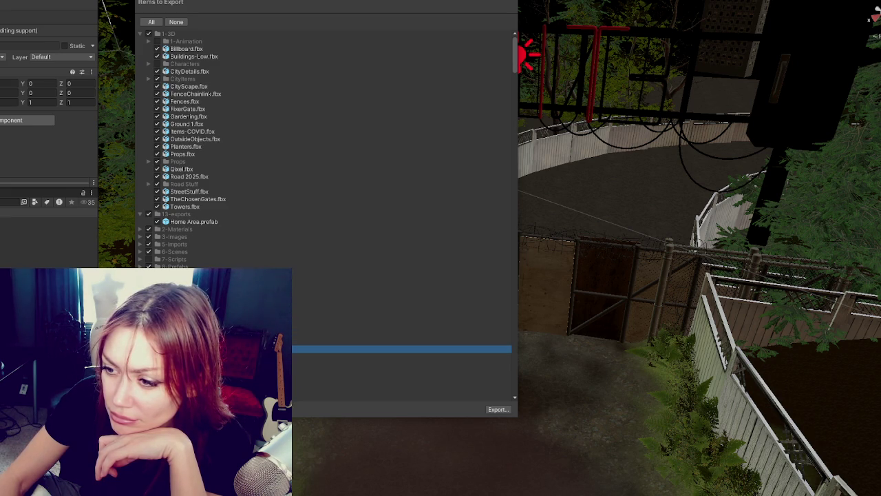
{"action": "scroll", "coordinate": [327, 214], "scroll_direction": "down", "scroll_amount": 2}
{"action": "key", "text": "Down"}
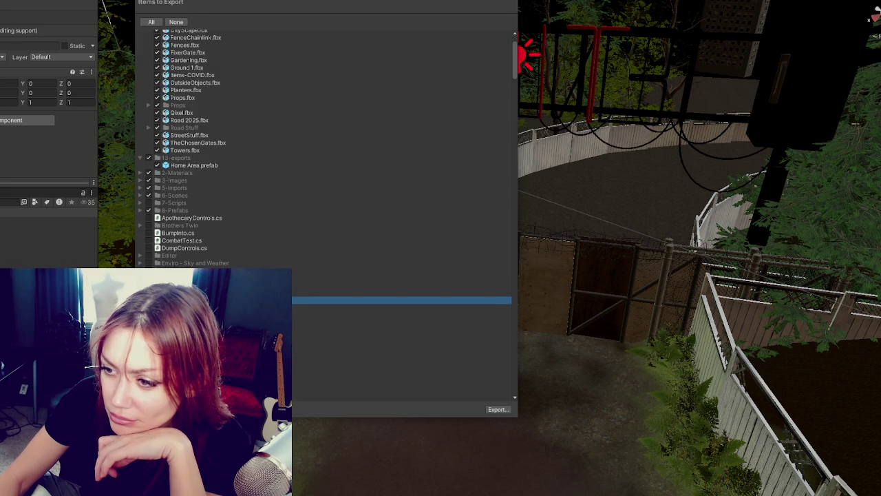
{"action": "key", "text": "Down"}
{"action": "key", "text": "Down"}
{"action": "key", "text": "Down"}
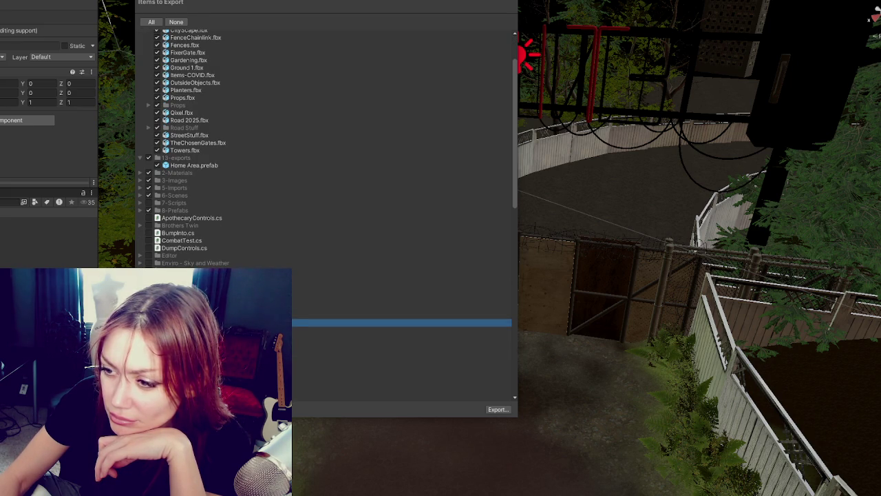
{"action": "key", "text": "Down"}
{"action": "key", "text": "Down"}
{"action": "key", "text": "Down"}
{"action": "key", "text": "Down"}
{"action": "key", "text": "Down"}
{"action": "key", "text": "Down"}
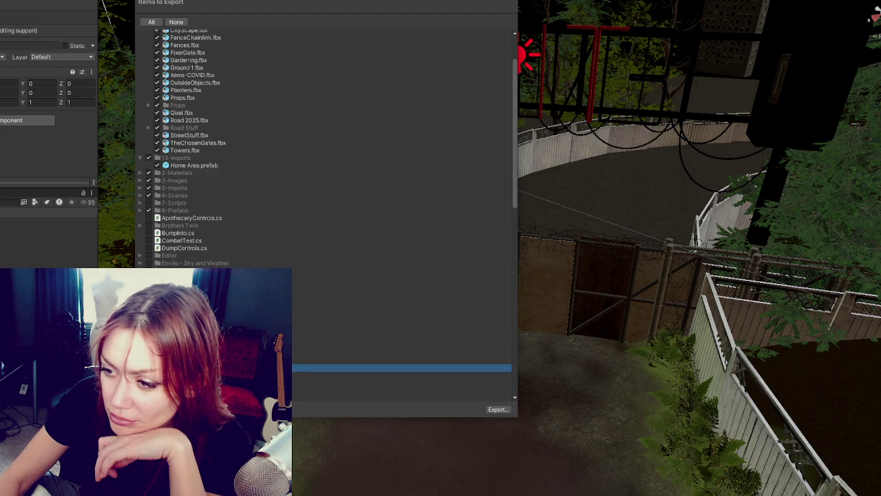
{"action": "key", "text": "Down"}
{"action": "key", "text": "Down"}
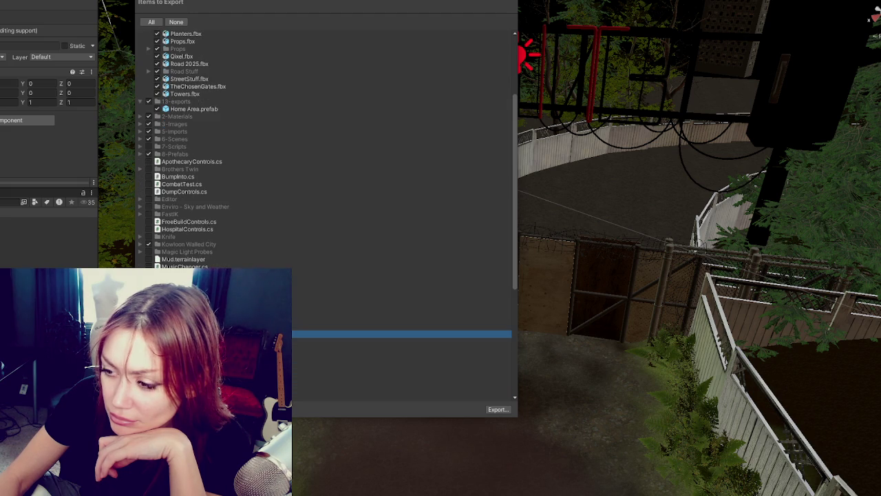
{"action": "key", "text": "Down"}
{"action": "key", "text": "Down"}
{"action": "key", "text": "Down"}
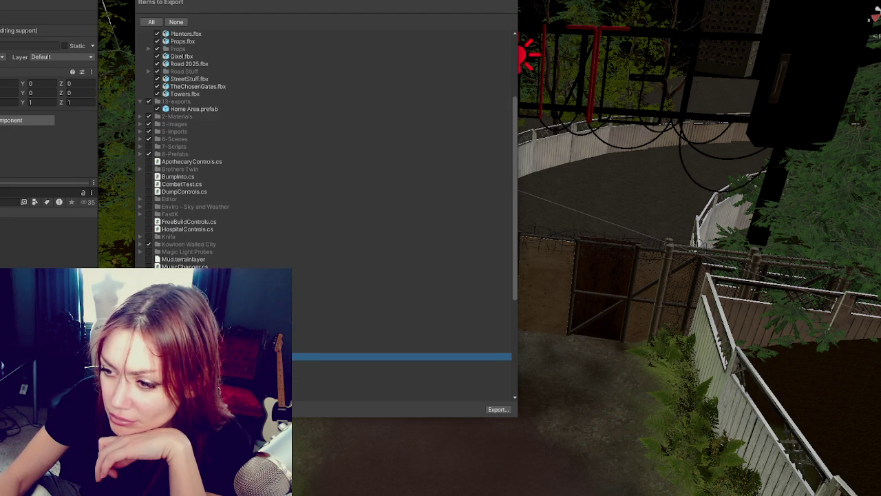
{"action": "key", "text": "Left"}
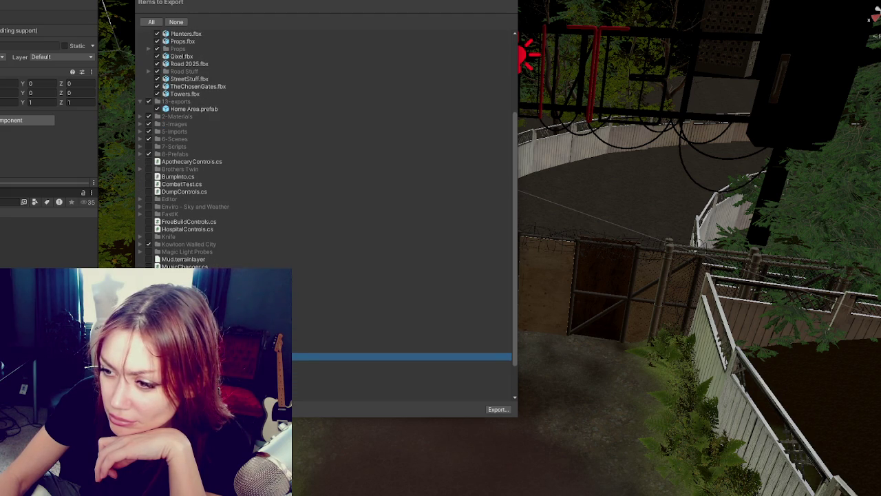
{"action": "key", "text": "Down"}
{"action": "key", "text": "Down"}
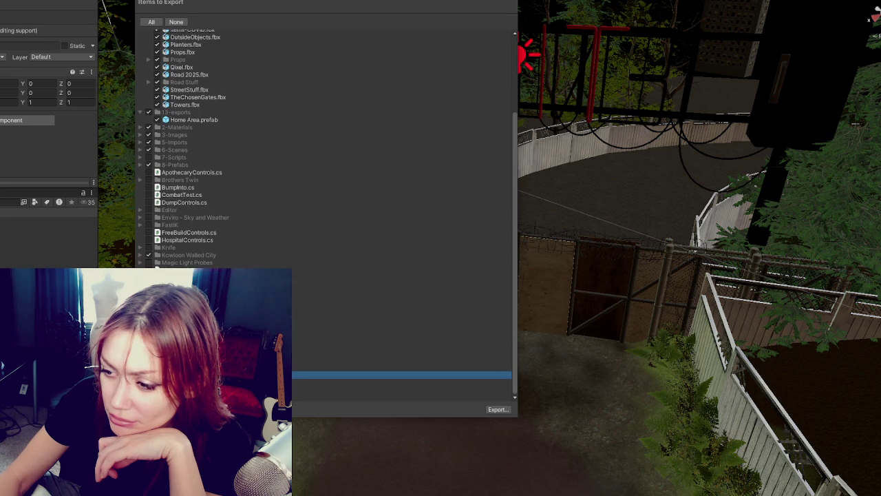
{"action": "key", "text": "Down"}
{"action": "key", "text": "Down"}
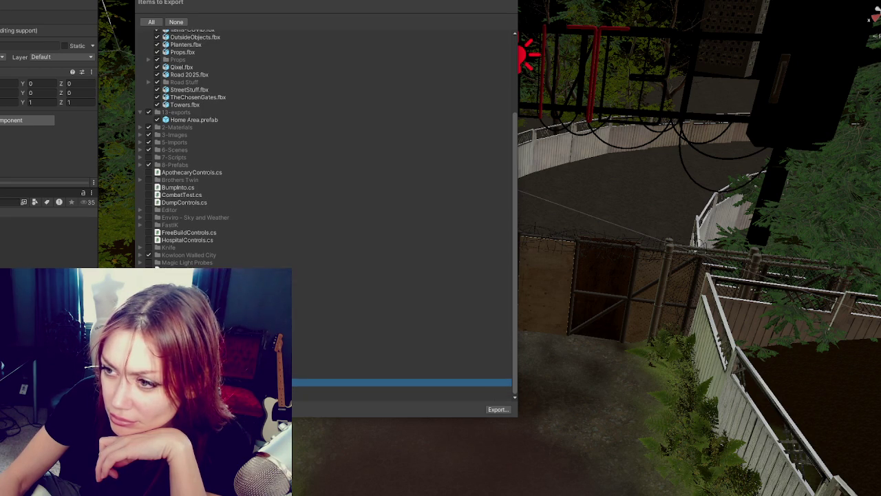
{"action": "scroll", "coordinate": [324, 145], "scroll_direction": "up", "scroll_amount": 5}
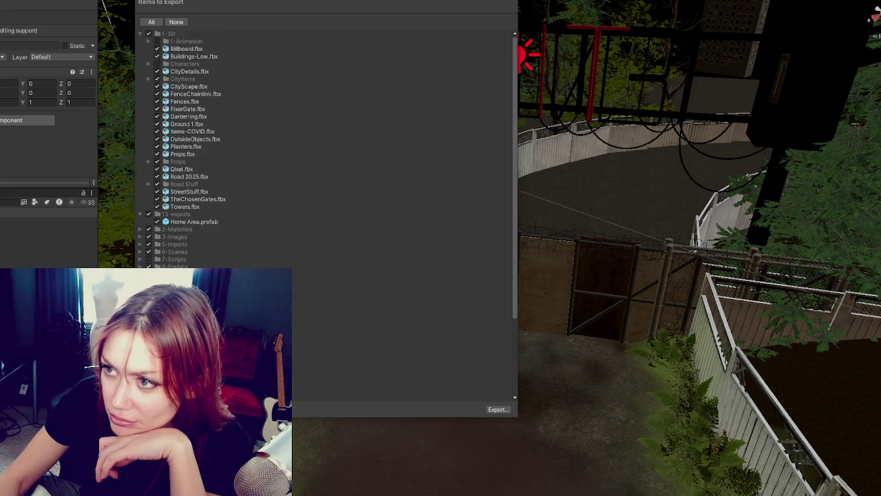
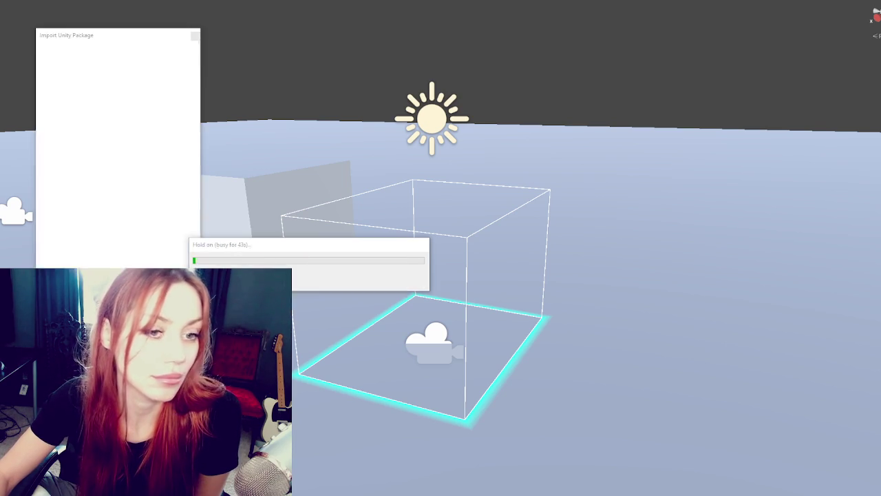
- Import the custom package's contents and let the import progress run
{"action": "left_click", "coordinate": [180, 324]}
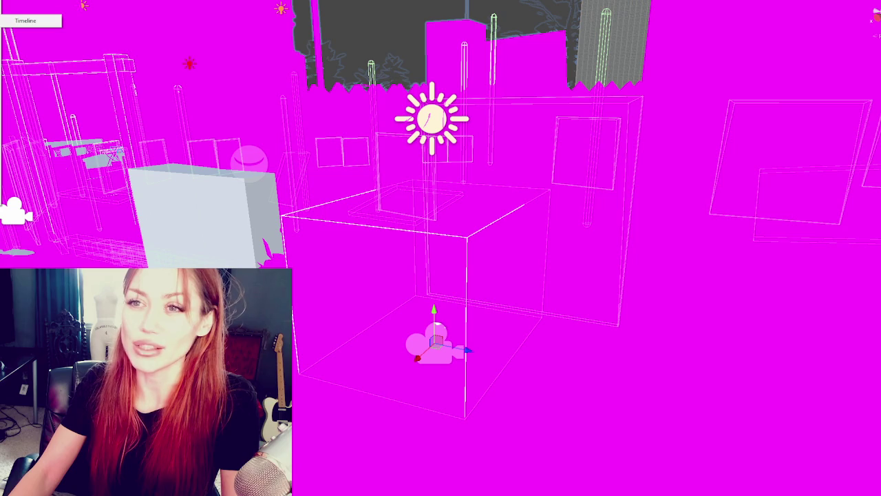
- Go past the occlusion culling entries to choose Window > Rendering > Light Explorer
{"action": "mouse_move", "coordinate": [62, 21]}
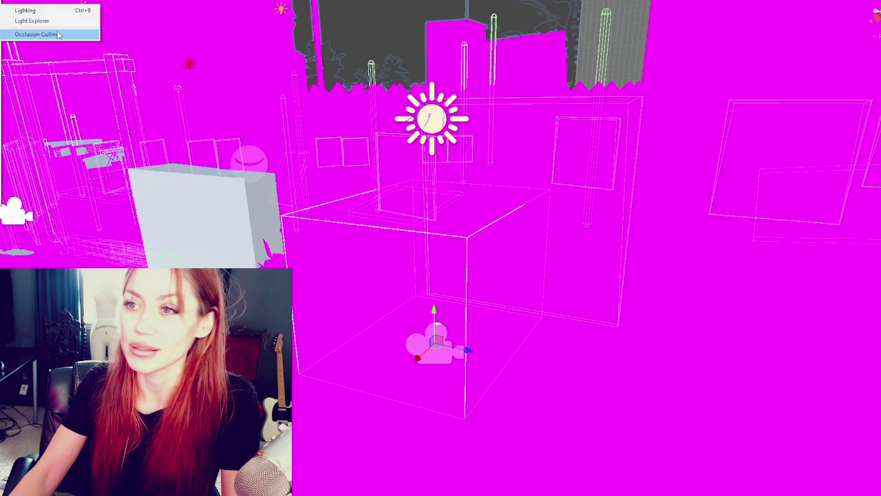
{"action": "left_click", "coordinate": [59, 34]}
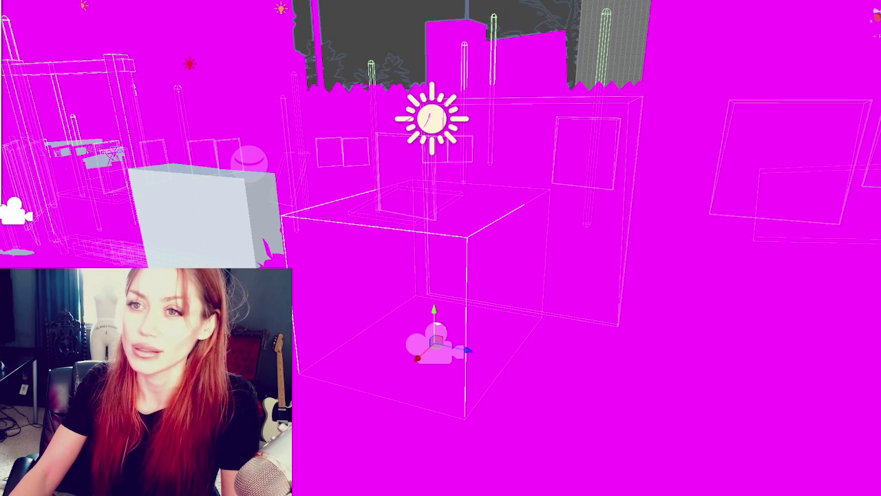
{"action": "mouse_move", "coordinate": [2, 10]}
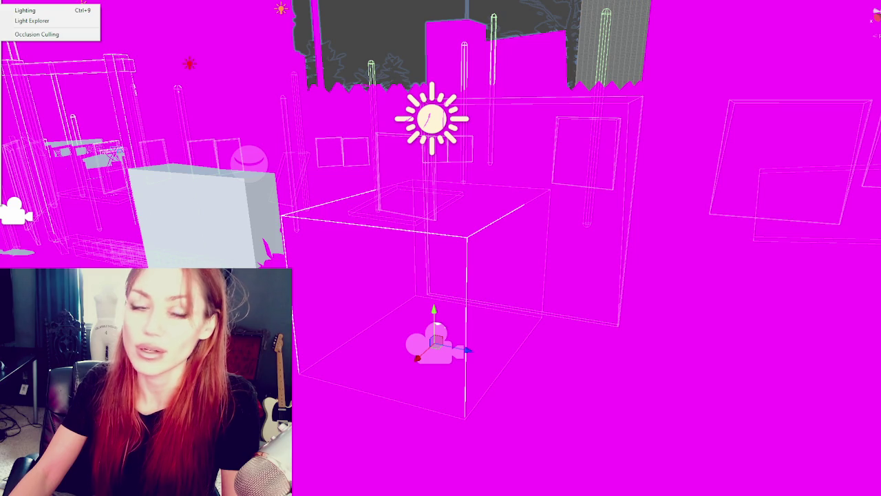
{"action": "left_click", "coordinate": [37, 34]}
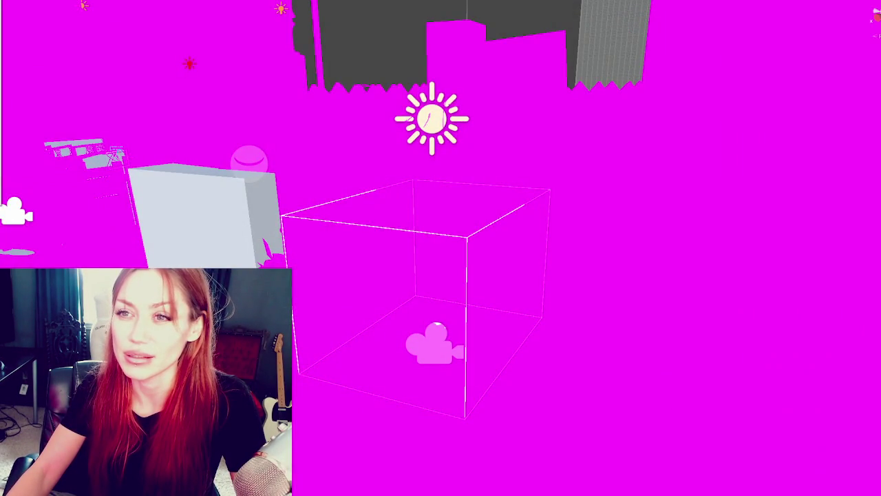
{"action": "mouse_move", "coordinate": [20, 21]}
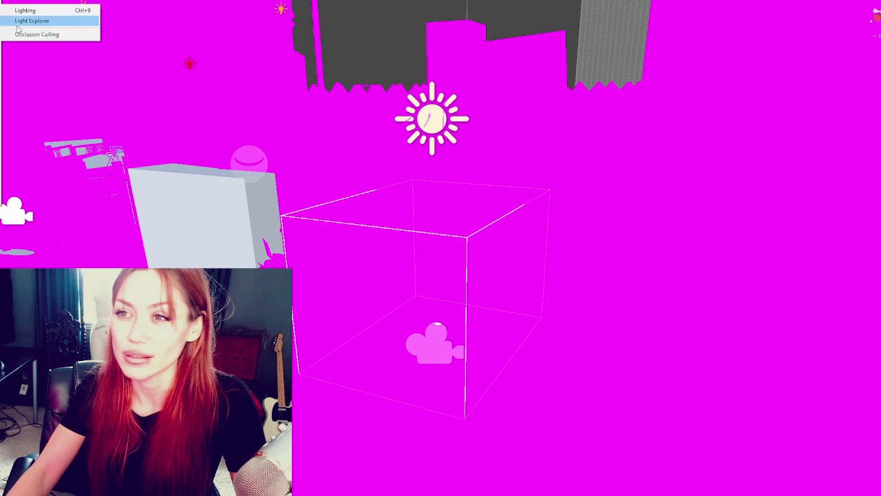
{"action": "left_click", "coordinate": [30, 25]}
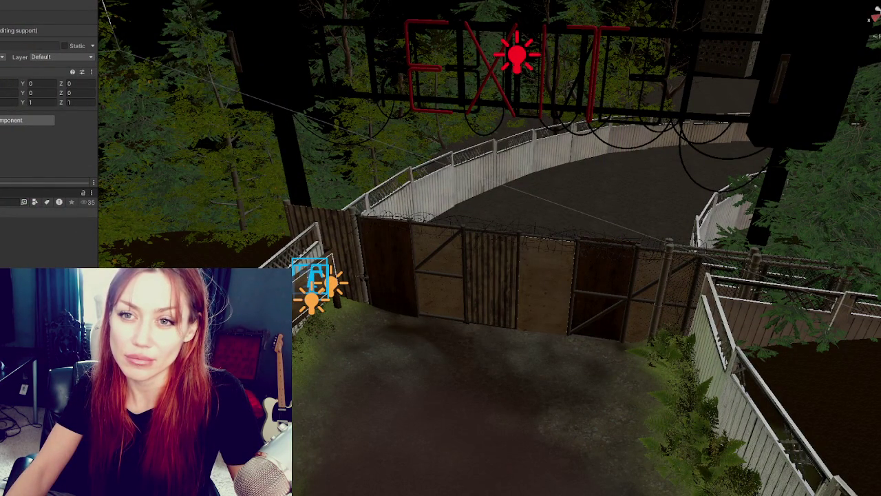
- Once the HDRP shaders finish compiling, scroll down the Inspector
{"action": "scroll", "coordinate": [48, 103], "scroll_direction": "down", "scroll_amount": 3}
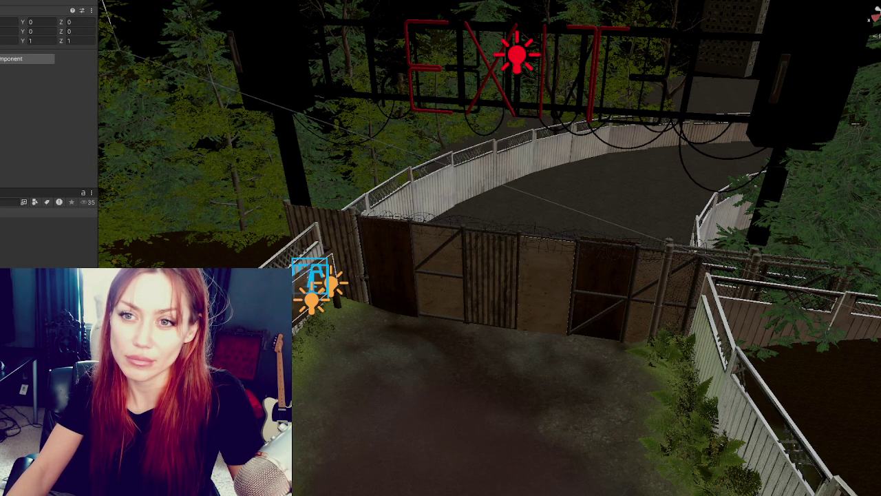
- Select the lamp light by the EXIT sign, then step back to an empty selection
{"action": "left_click", "coordinate": [517, 55]}
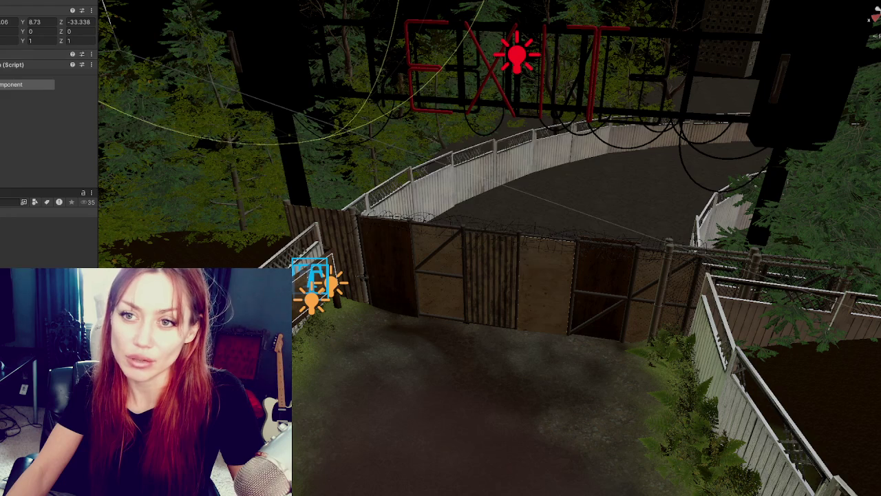
{"action": "key", "text": "Down"}
{"action": "key", "text": "Down"}
{"action": "key", "text": "Down"}
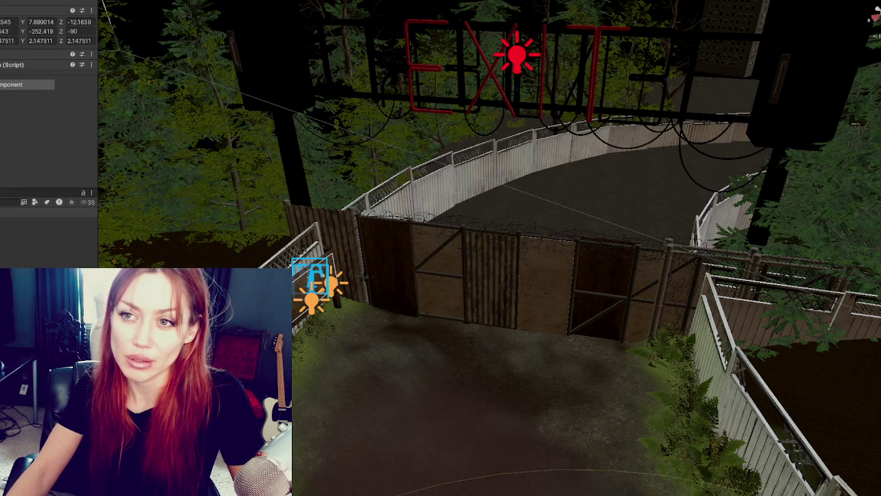
{"action": "key", "text": "Down"}
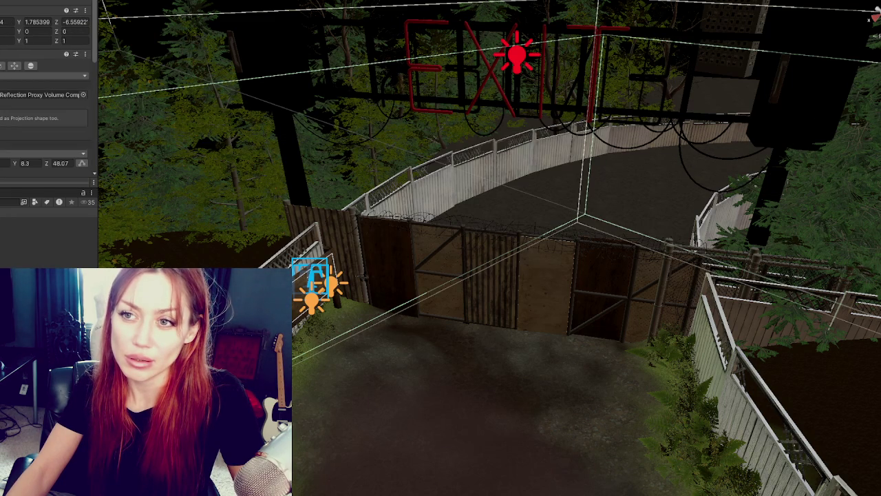
{"action": "key", "text": "Down"}
{"action": "key", "text": "Down"}
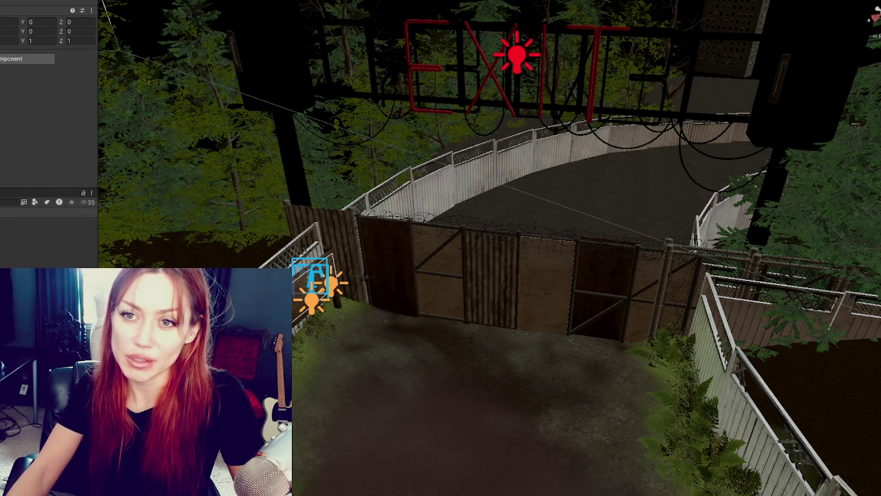
{"action": "key", "text": "Down"}
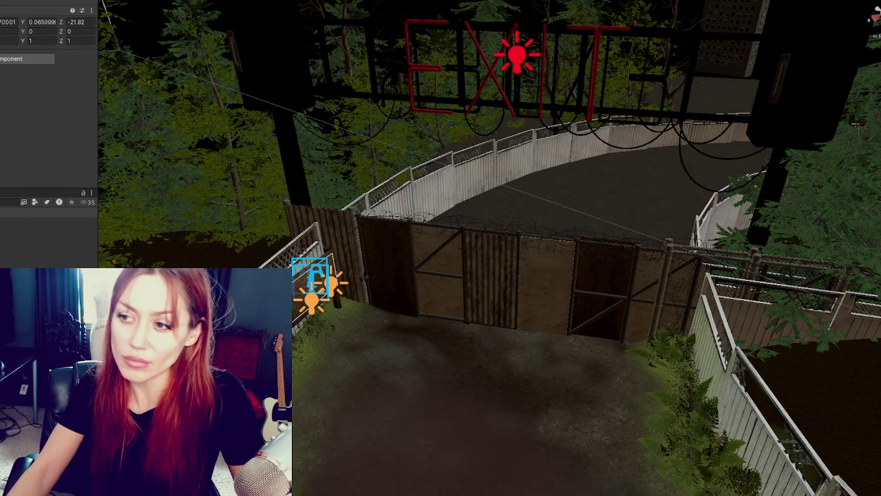
{"action": "key", "text": "shift+d"}
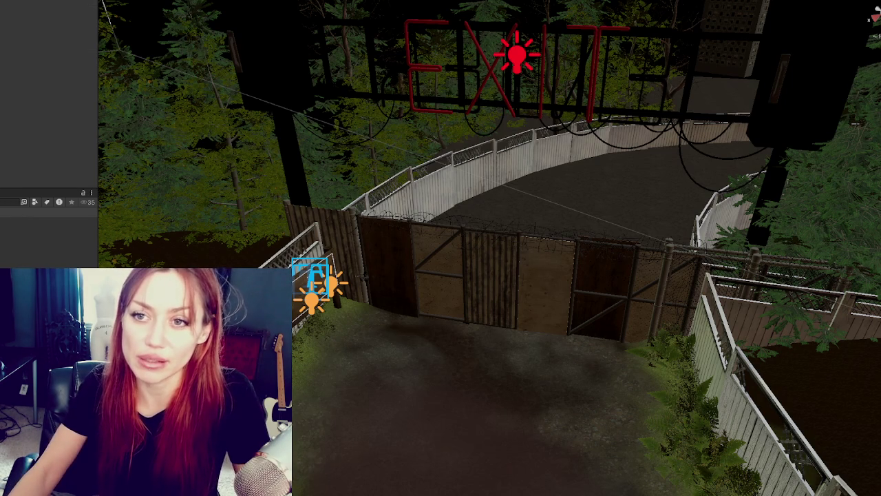
- Undo the position, group and wire edits, reverting the fence railing to plain white
{"action": "key", "text": "ctrl+z"}
{"action": "key", "text": "ctrl+z"}
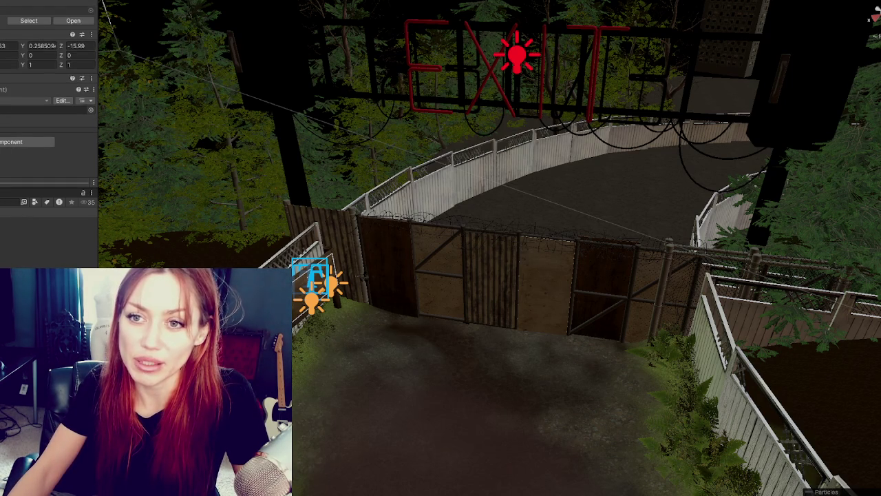
{"action": "key", "text": "ctrl+z"}
{"action": "key", "text": "ctrl+z"}
{"action": "key", "text": "ctrl+z"}
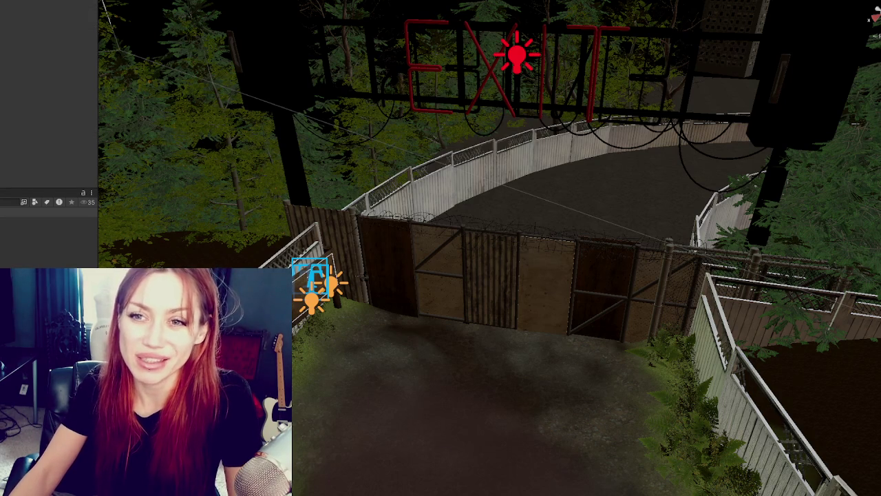
{"action": "key", "text": "ctrl+z"}
{"action": "key", "text": "ctrl+z"}
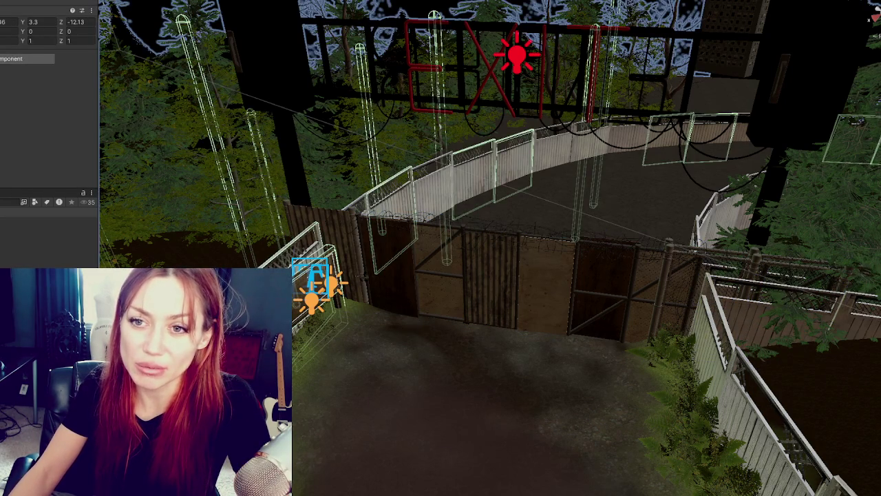
{"action": "key", "text": "ctrl+z"}
{"action": "key", "text": "ctrl+z"}
{"action": "key", "text": "ctrl+z"}
{"action": "key", "text": "ctrl+z"}
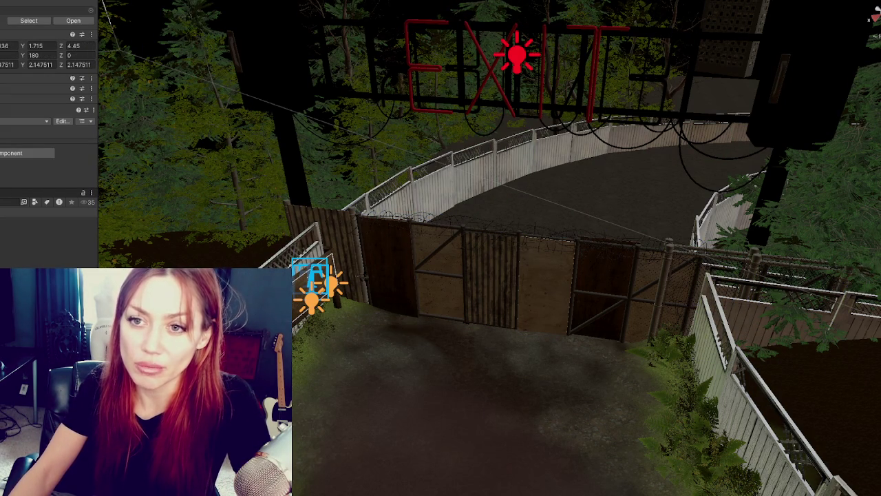
{"action": "key", "text": "ctrl+z"}
{"action": "key", "text": "ctrl+z"}
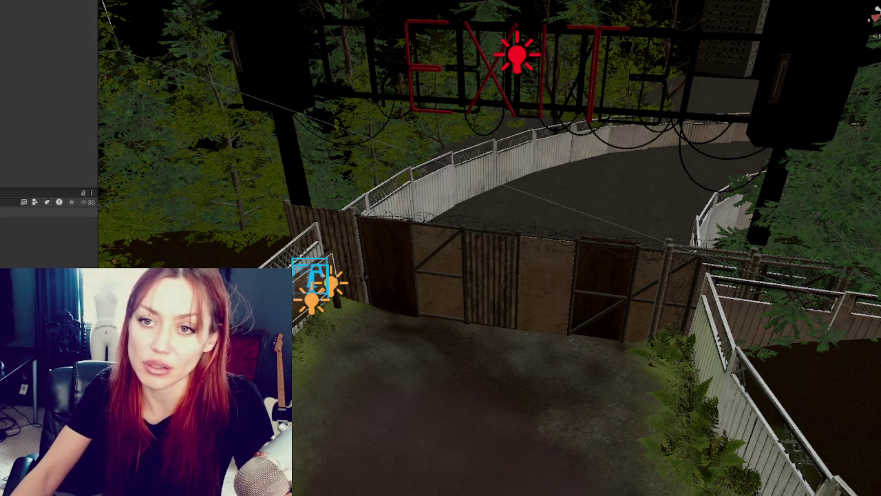
{"action": "key", "text": "ctrl+z"}
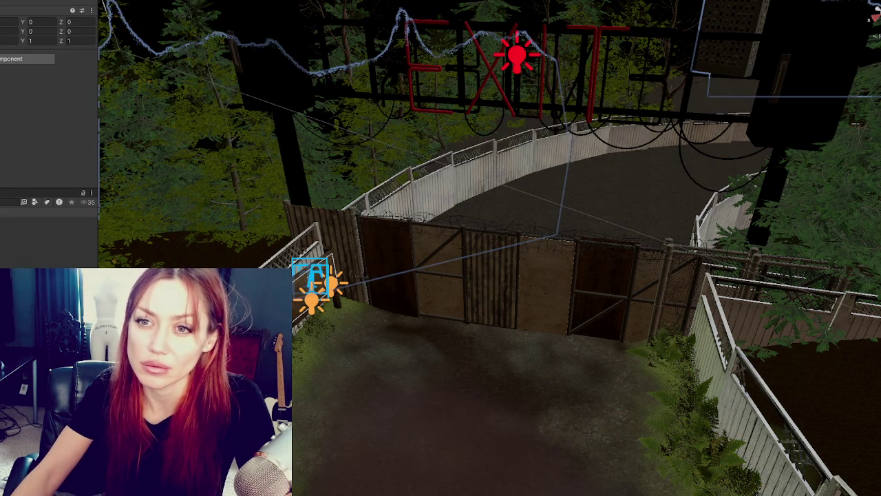
{"action": "key", "text": "ctrl+z"}
{"action": "key", "text": "ctrl+z"}
{"action": "key", "text": "ctrl+z"}
{"action": "key", "text": "ctrl+z"}
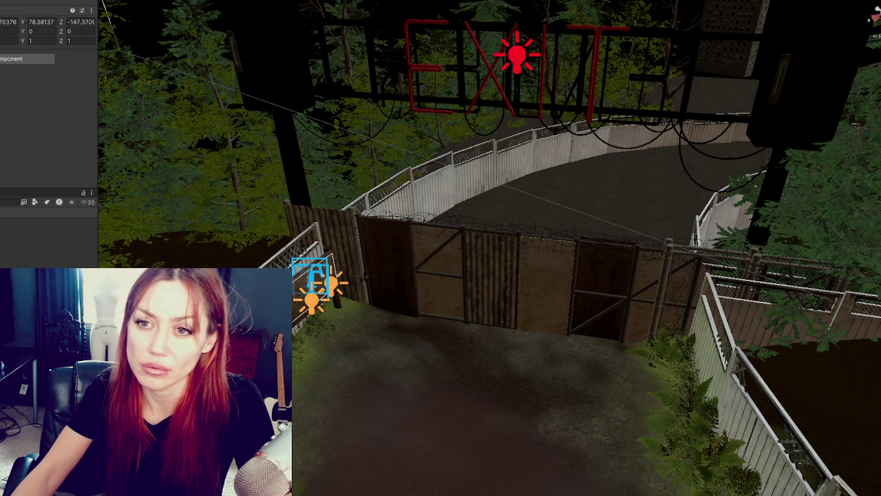
{"action": "key", "text": "ctrl+z"}
{"action": "key", "text": "ctrl+z"}
{"action": "key", "text": "ctrl+z"}
{"action": "key", "text": "ctrl+z"}
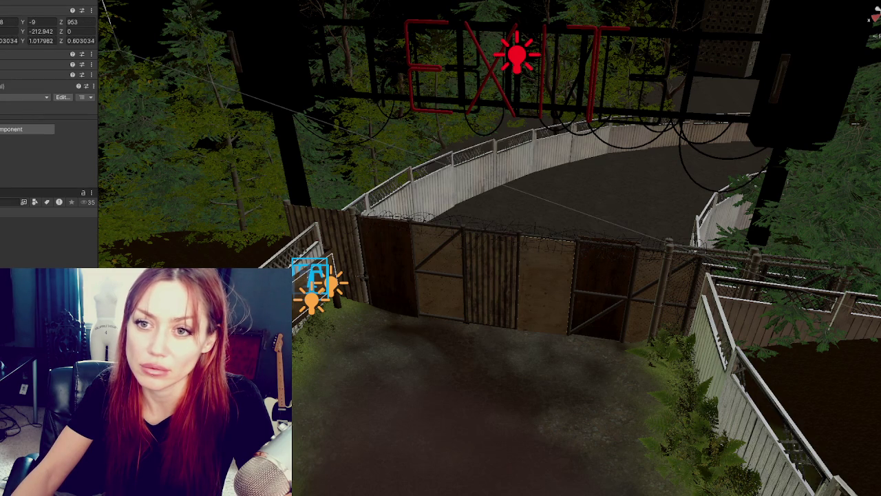
{"action": "key", "text": "ctrl+z"}
{"action": "key", "text": "ctrl+z"}
{"action": "key", "text": "ctrl+z"}
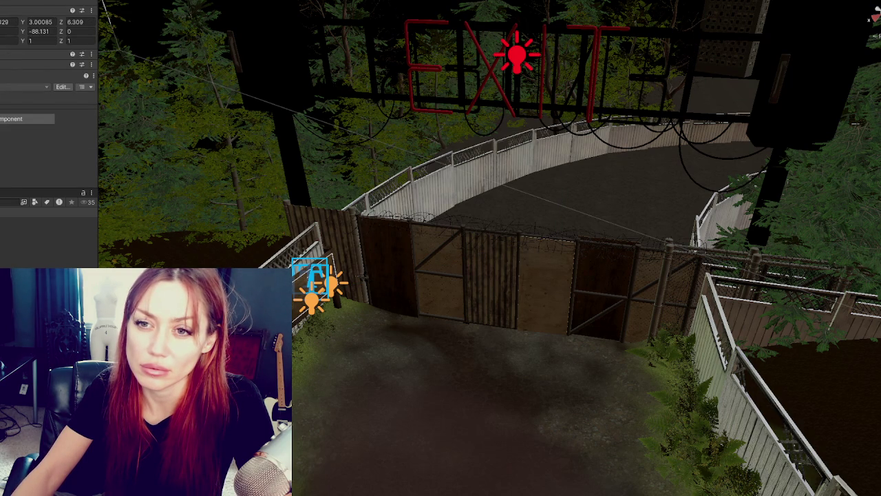
{"action": "key", "text": "ctrl+z"}
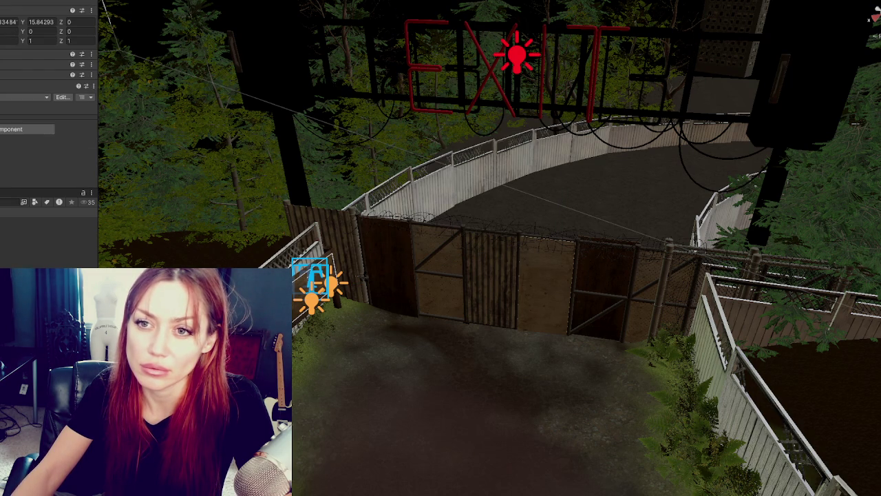
{"action": "key", "text": "ctrl+z"}
{"action": "key", "text": "ctrl+z"}
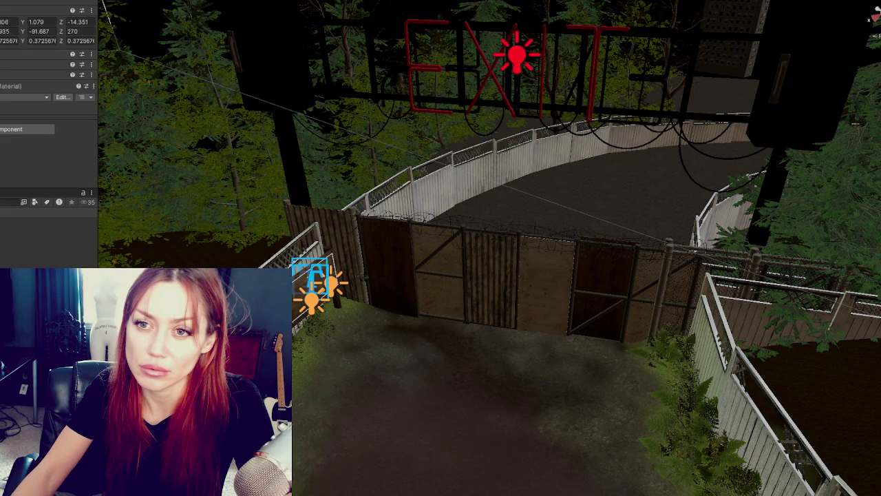
{"action": "key", "text": "ctrl+z"}
{"action": "key", "text": "ctrl+z"}
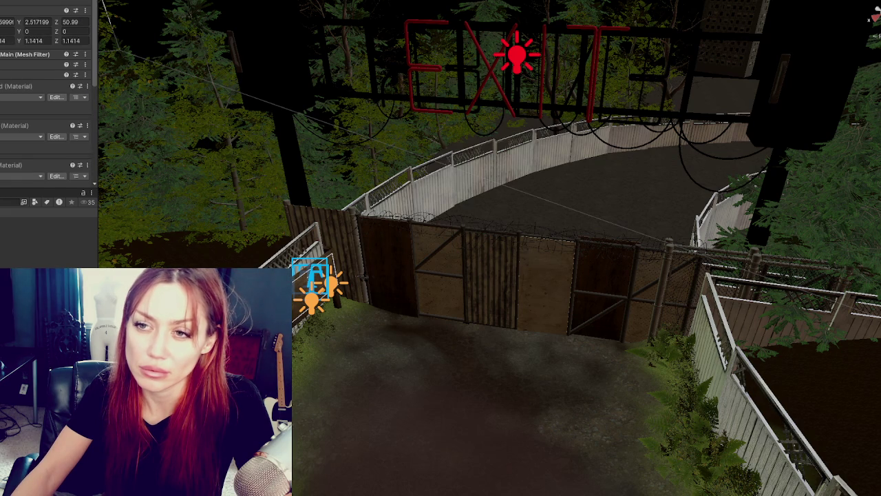
{"action": "key", "text": "ctrl+z"}
{"action": "key", "text": "ctrl+z"}
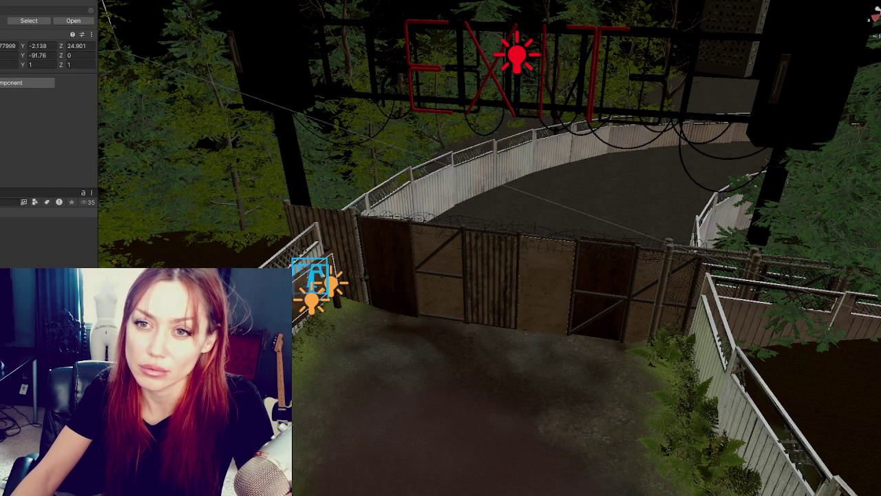
{"action": "key", "text": "ctrl+z"}
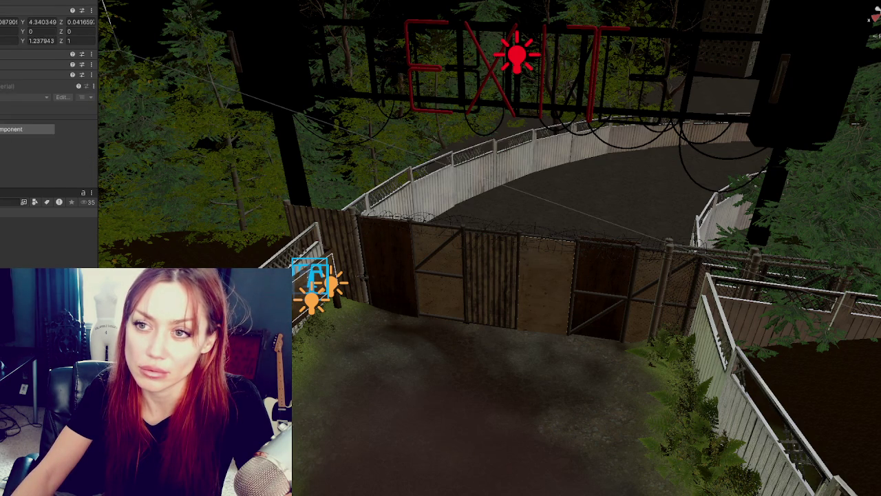
{"action": "key", "text": "ctrl+z"}
{"action": "key", "text": "ctrl+z"}
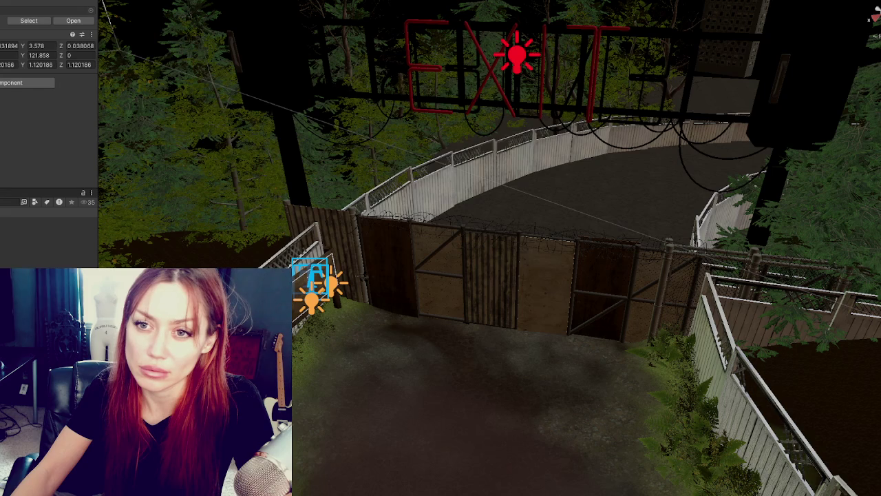
{"action": "key", "text": "ctrl+z"}
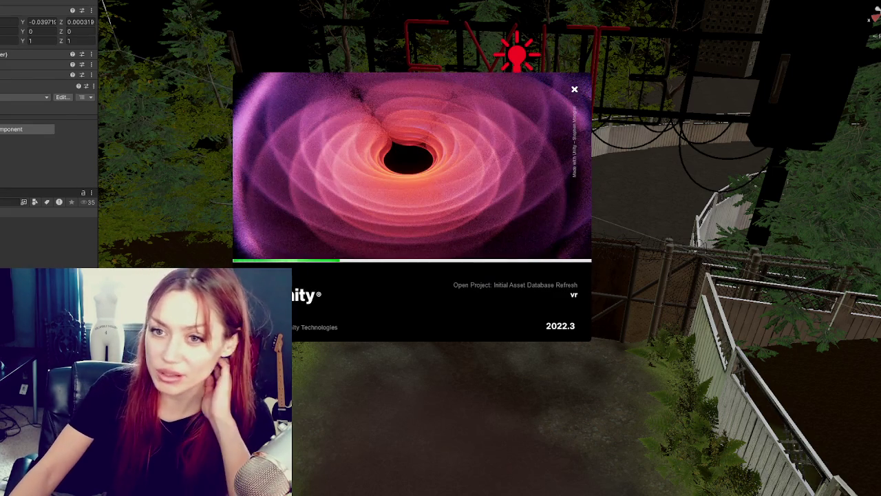
{"action": "key", "text": "ctrl+z"}
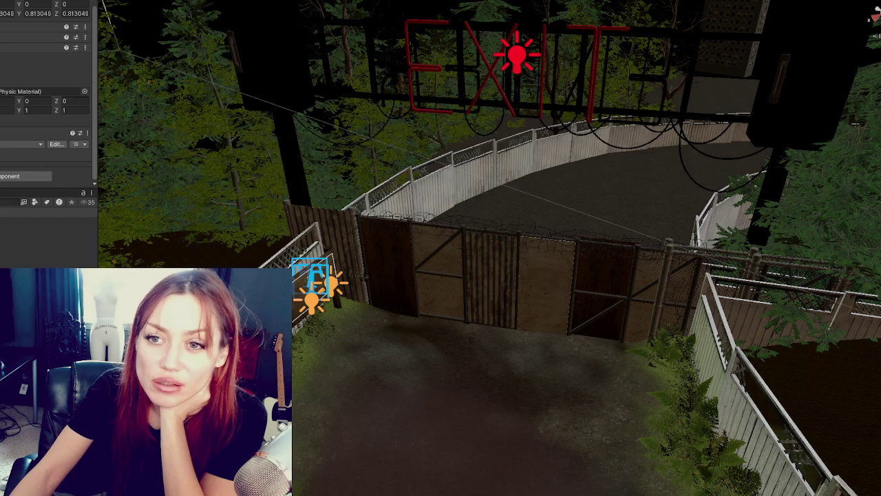
{"action": "key", "text": "ctrl+z"}
{"action": "key", "text": "ctrl+z"}
{"action": "key", "text": "ctrl+z"}
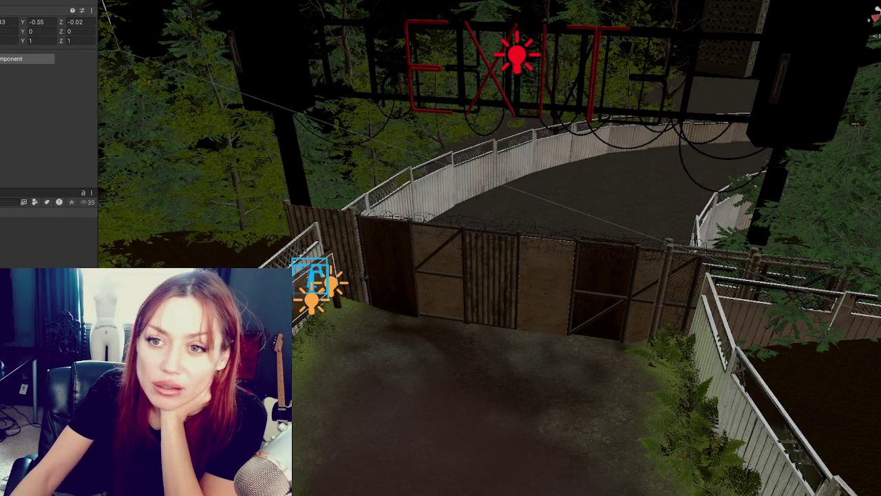
{"action": "key", "text": "ctrl+z"}
{"action": "key", "text": "ctrl+z"}
- Undo further edits to the fence light, decal projector and tree behind the gate
{"action": "key", "text": "ctrl+z"}
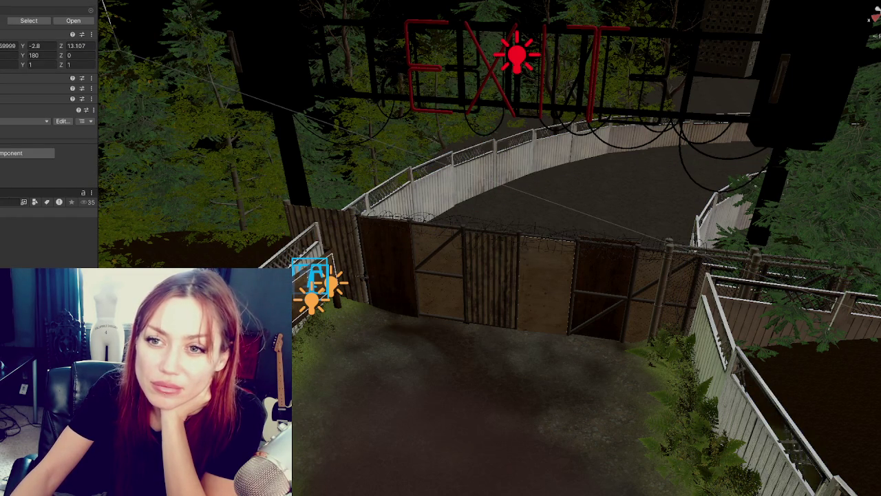
{"action": "key", "text": "ctrl+z"}
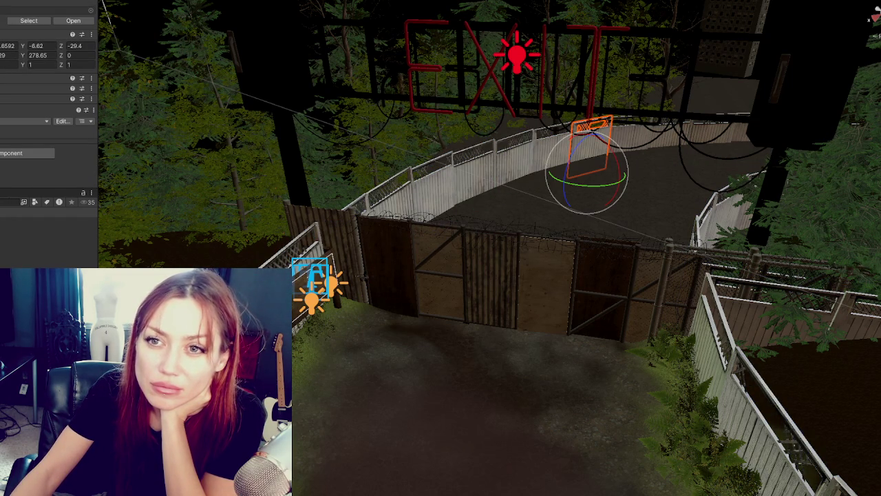
{"action": "key", "text": "ctrl+z"}
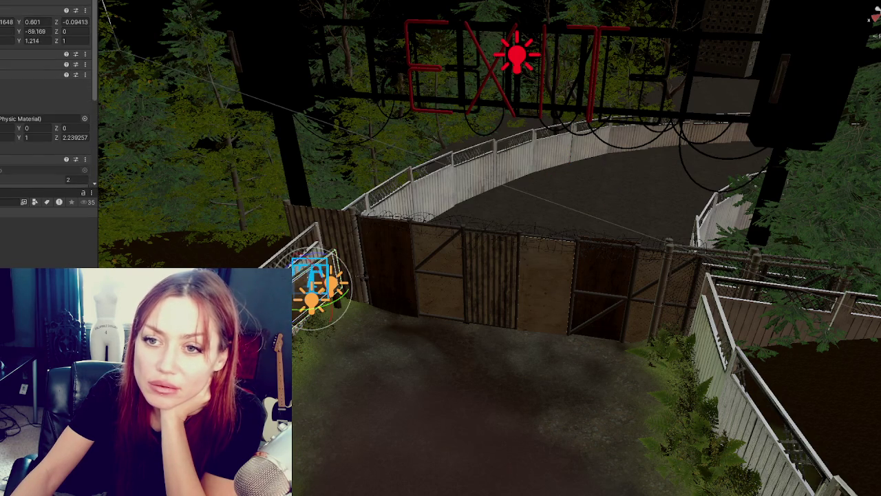
{"action": "key", "text": "ctrl+z"}
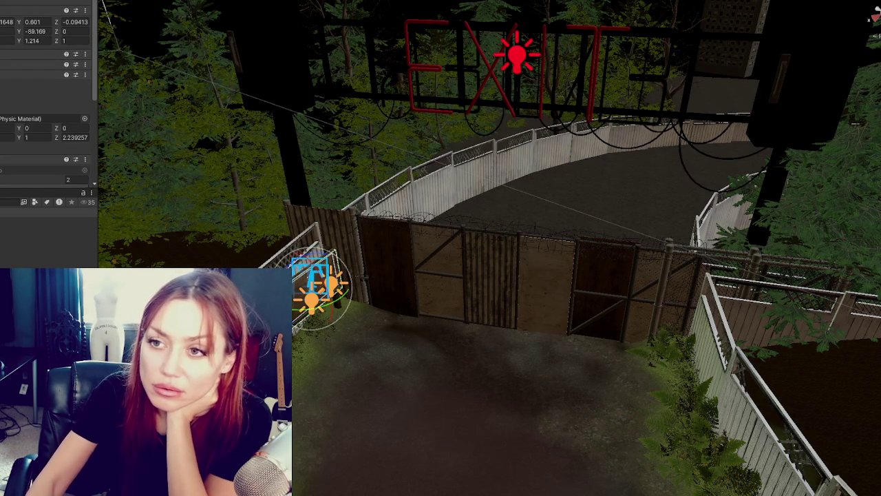
{"action": "key", "text": "ctrl+z"}
{"action": "key", "text": "ctrl+z"}
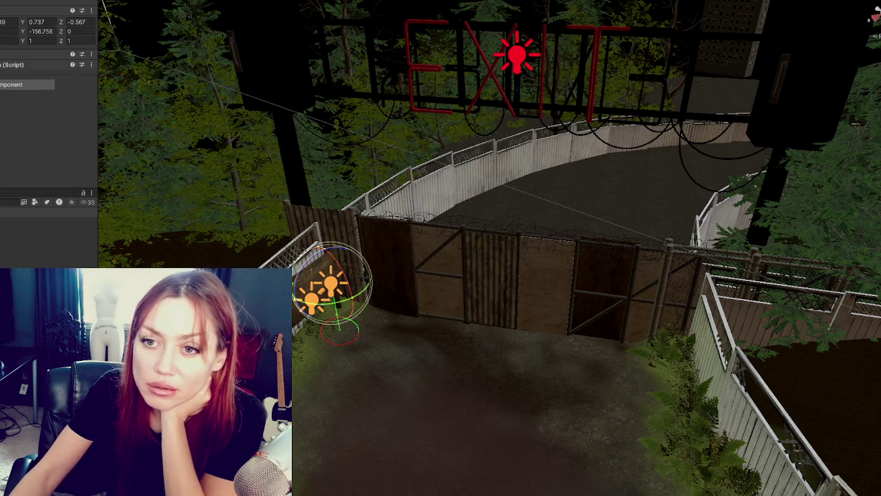
{"action": "key", "text": "ctrl+z"}
{"action": "key", "text": "ctrl+z"}
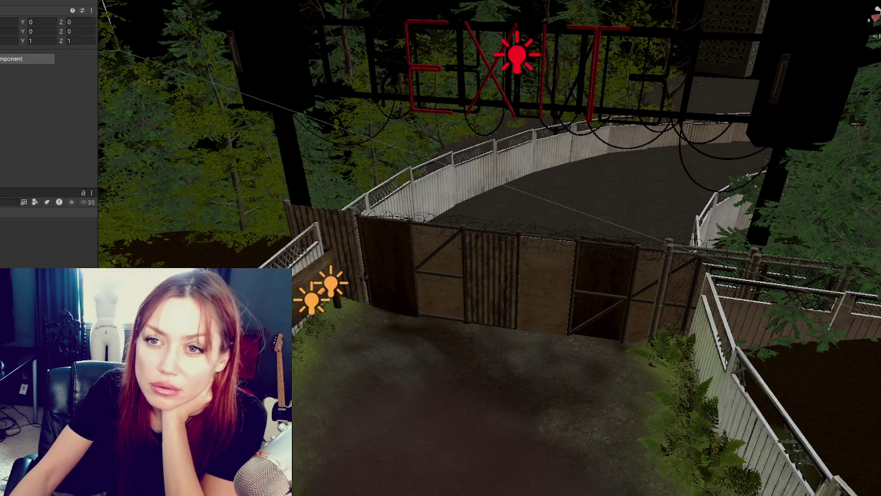
{"action": "key", "text": "ctrl+z"}
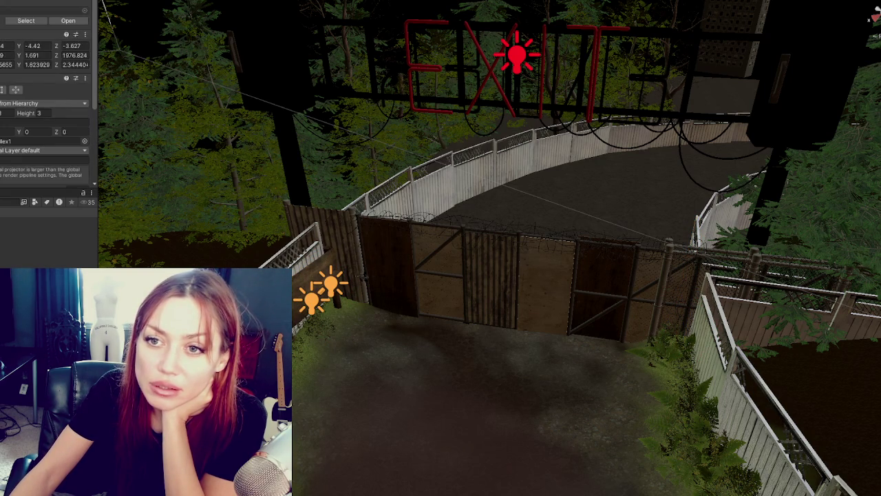
{"action": "key", "text": "ctrl+z"}
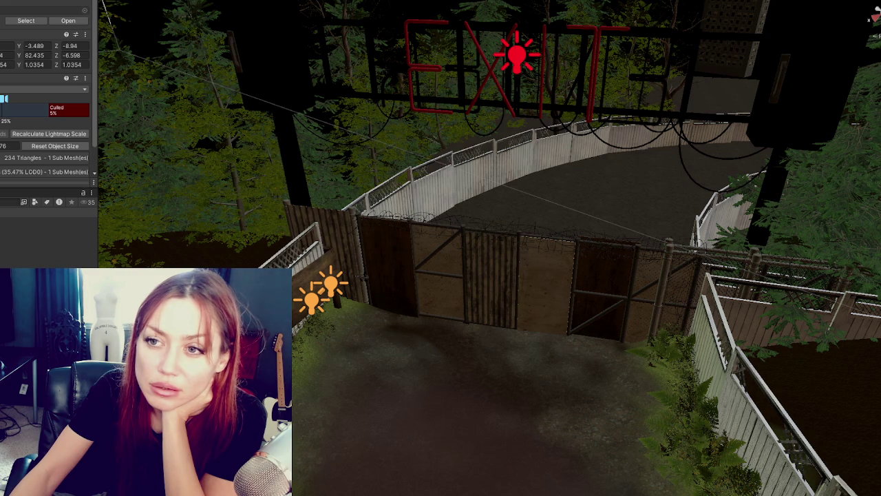
{"action": "key", "text": "ctrl+z"}
{"action": "key", "text": "ctrl+z"}
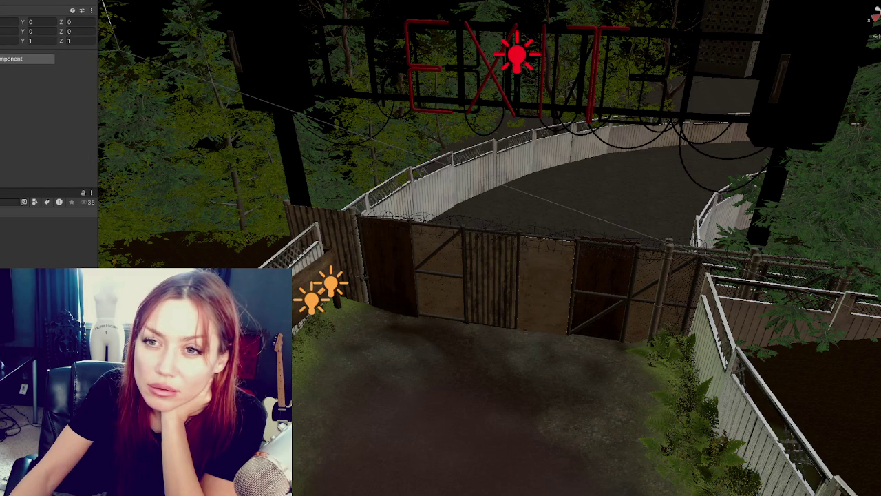
{"action": "key", "text": "ctrl+z"}
{"action": "key", "text": "ctrl+z"}
{"action": "key", "text": "ctrl+z"}
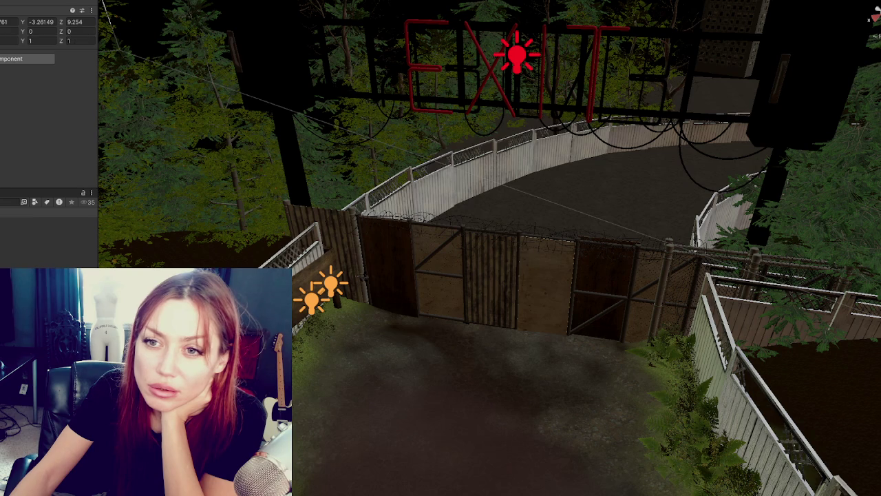
{"action": "key", "text": "ctrl+z"}
{"action": "key", "text": "ctrl+z"}
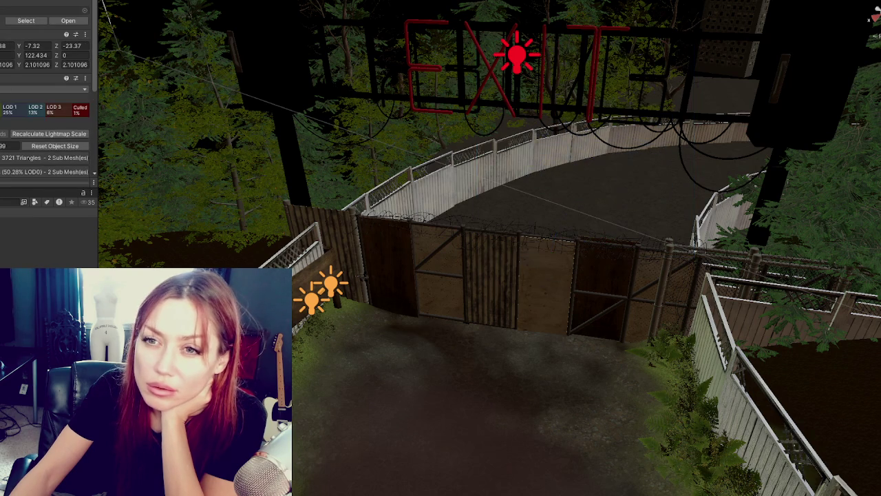
- Undo back through the foliage, decal projector, gate panels and side fence pieces
{"action": "key", "text": "ctrl+z"}
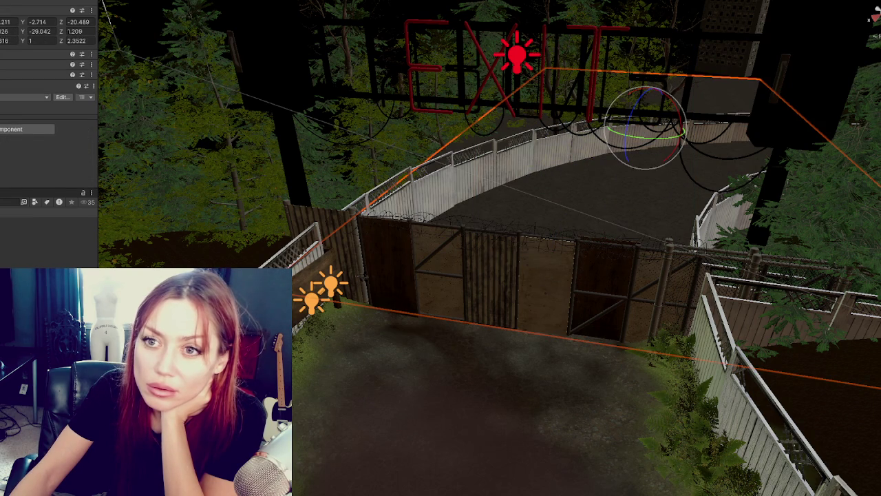
{"action": "key", "text": "ctrl+z"}
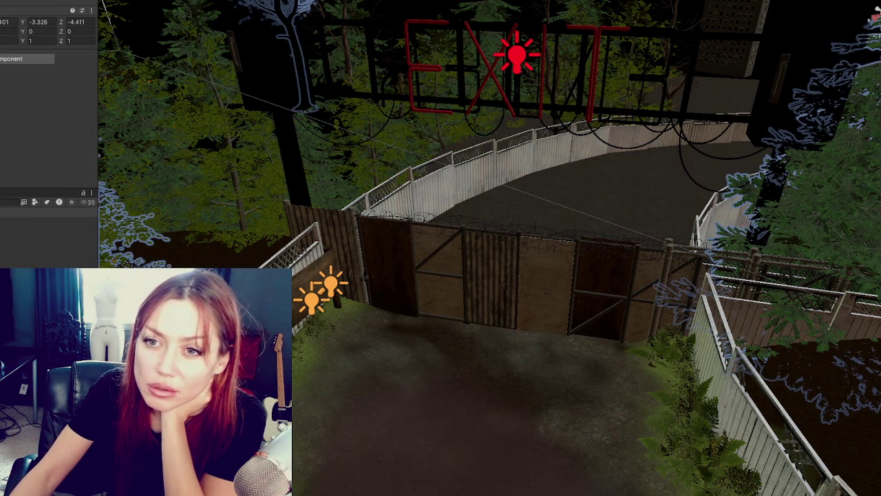
{"action": "key", "text": "ctrl+z"}
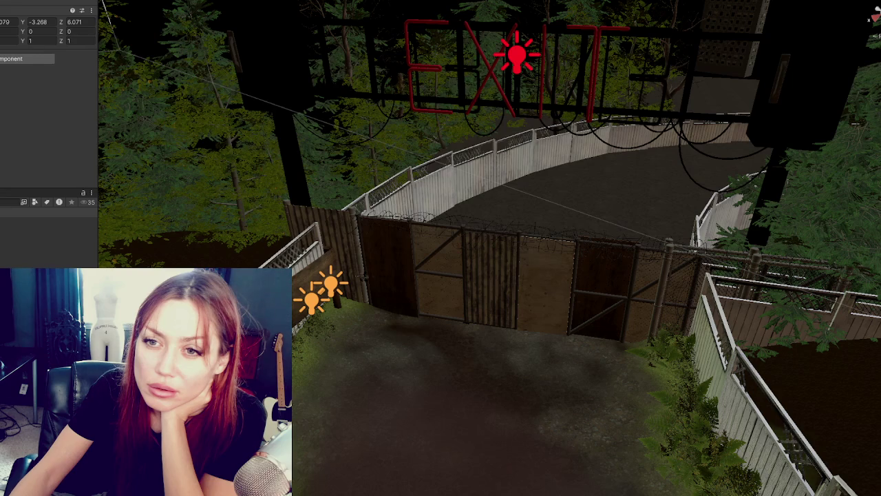
{"action": "key", "text": "ctrl+z"}
{"action": "key", "text": "ctrl+z"}
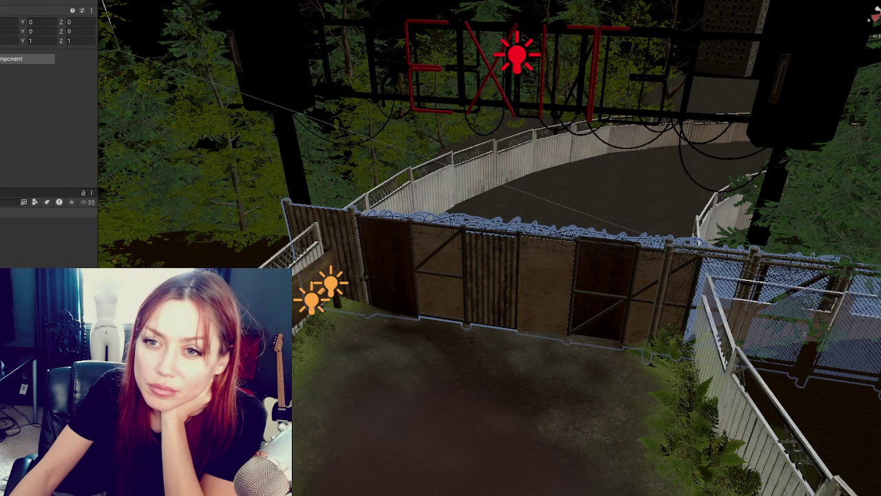
{"action": "key", "text": "ctrl+z"}
{"action": "key", "text": "ctrl+z"}
{"action": "key", "text": "ctrl+z"}
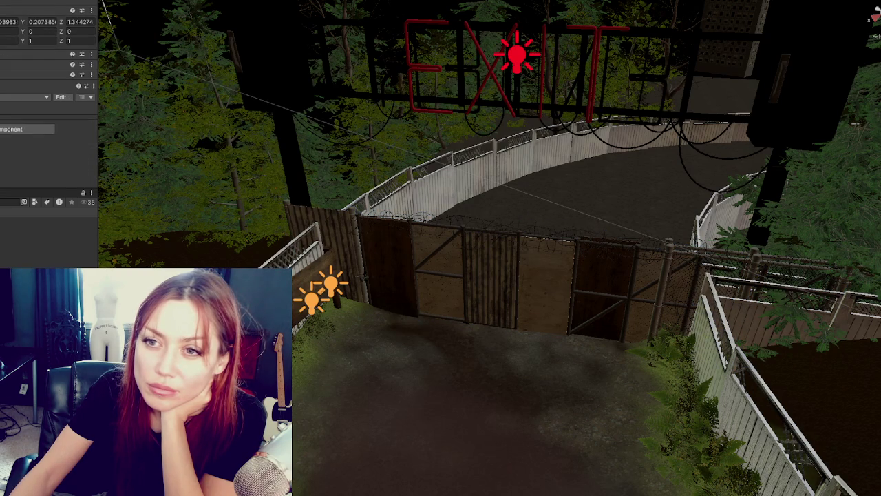
{"action": "key", "text": "ctrl+z"}
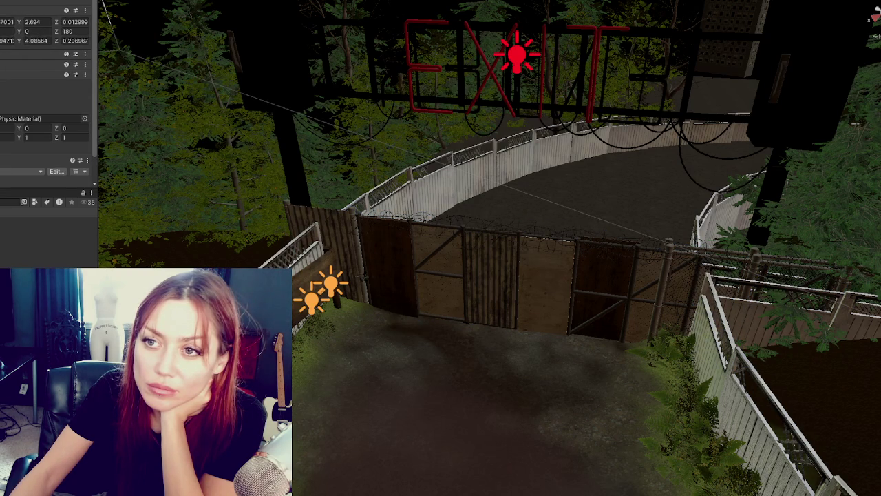
{"action": "key", "text": "ctrl+z"}
{"action": "key", "text": "ctrl+z"}
{"action": "key", "text": "ctrl+z"}
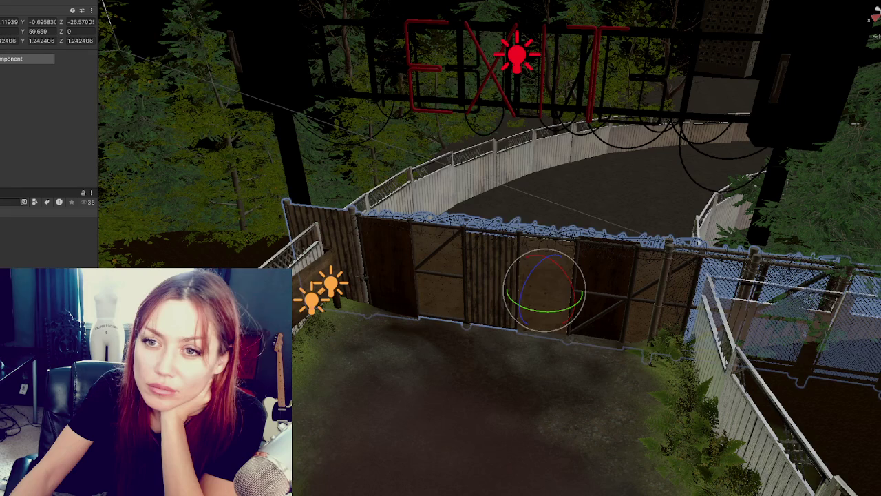
{"action": "key", "text": "ctrl+z"}
{"action": "key", "text": "ctrl+z"}
{"action": "key", "text": "ctrl+z"}
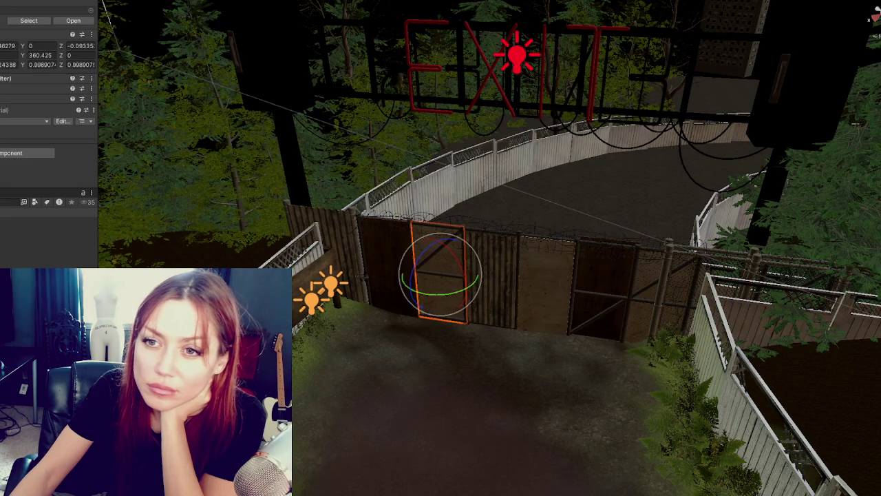
{"action": "key", "text": "ctrl+z"}
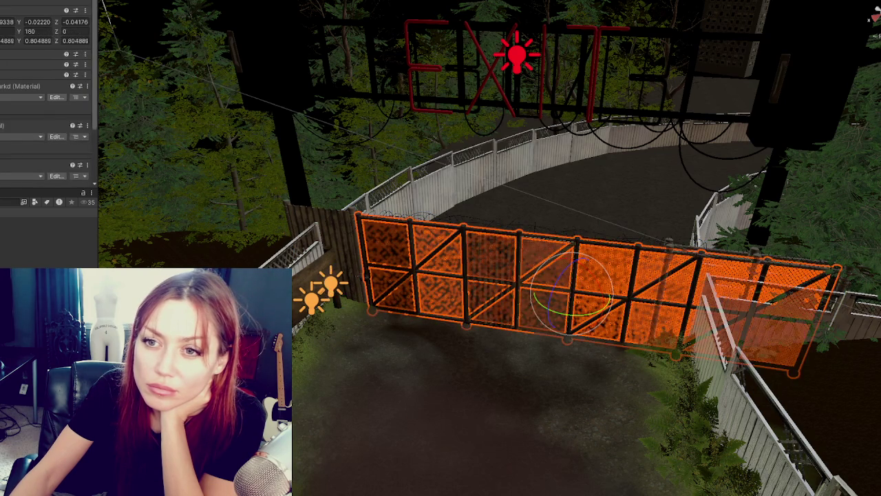
{"action": "key", "text": "ctrl+z"}
{"action": "key", "text": "ctrl+z"}
{"action": "key", "text": "ctrl+z"}
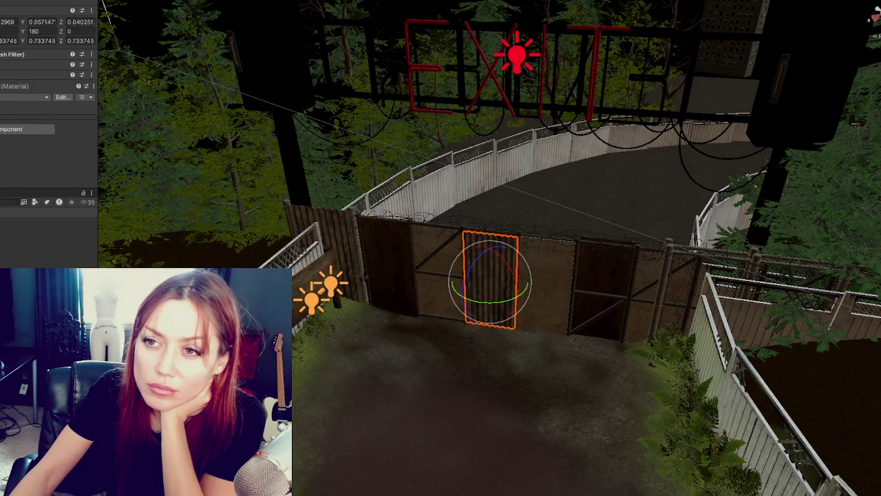
{"action": "key", "text": "ctrl+z"}
{"action": "key", "text": "ctrl+z"}
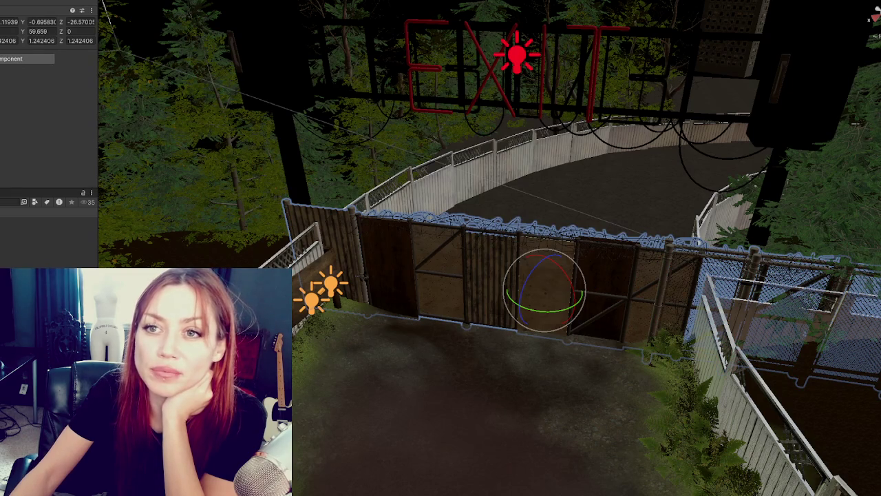
{"action": "key", "text": "ctrl+z"}
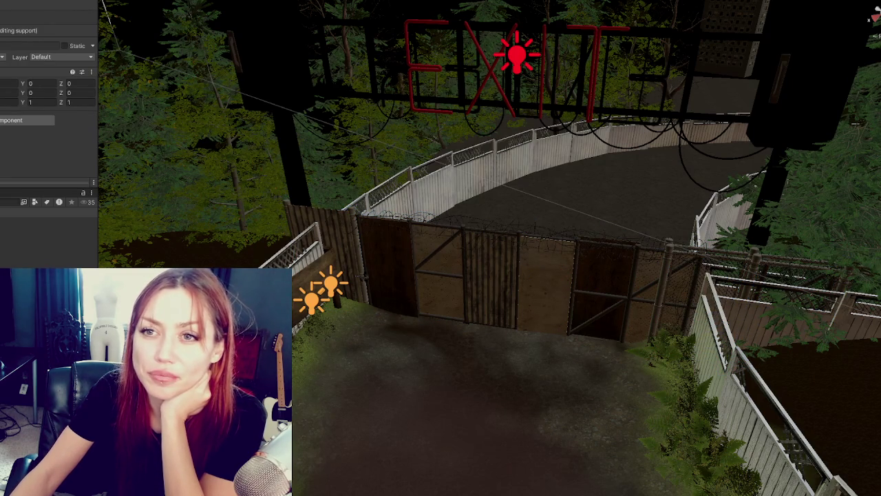
{"action": "key", "text": "ctrl+z"}
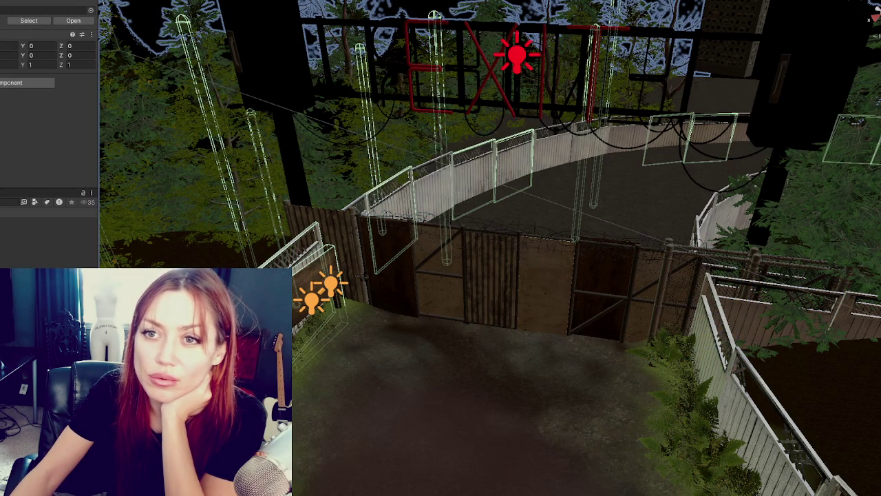
- Check the fence pieces in isolation, then undo the gate panel rearrangement back to the fence light
{"action": "key", "text": "shift+h"}
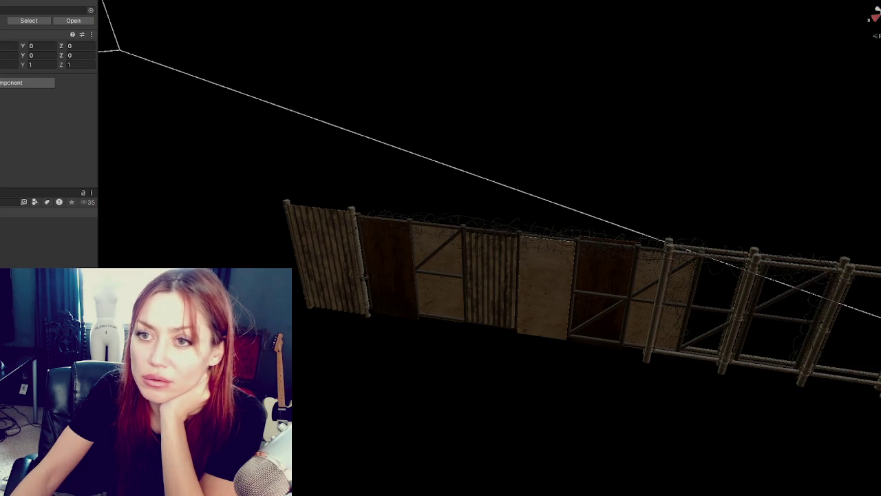
{"action": "key", "text": "shift+h"}
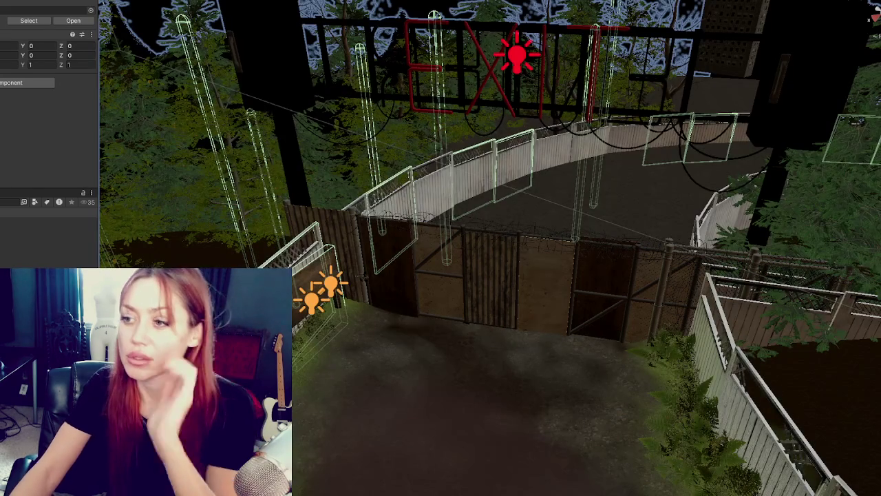
{"action": "key", "text": "shift+h"}
{"action": "key", "text": "shift+h"}
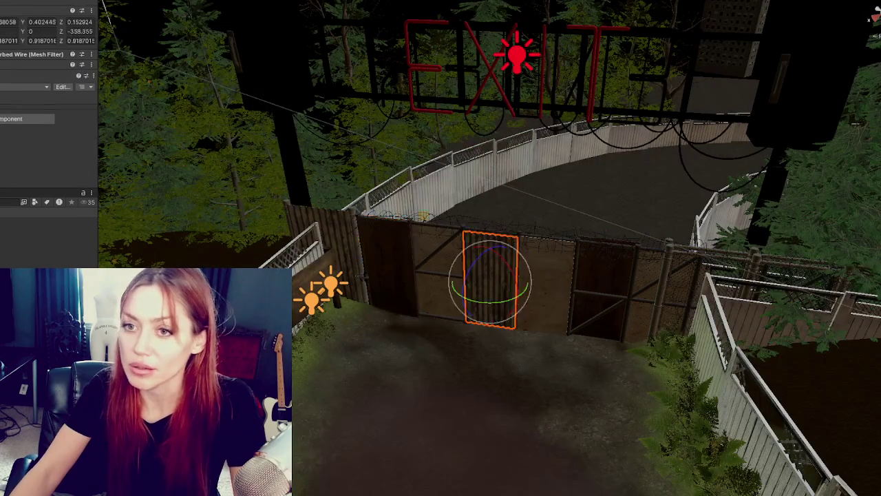
{"action": "key", "text": "ctrl+z"}
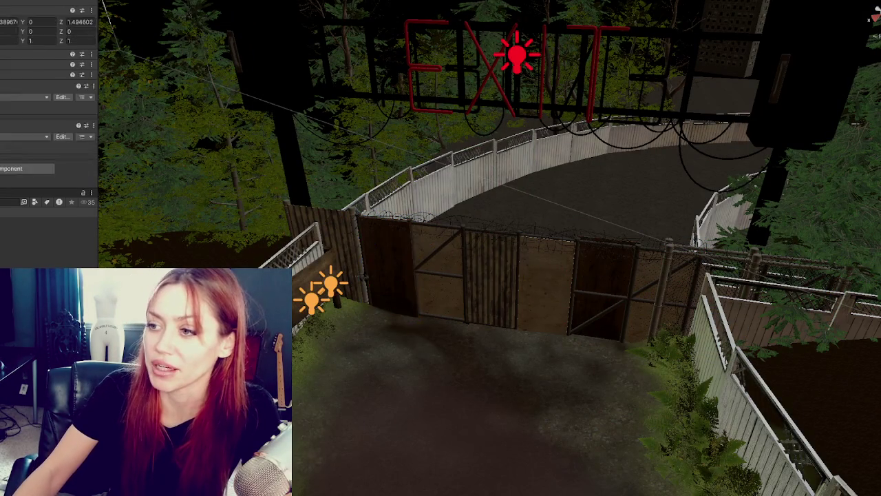
{"action": "key", "text": "ctrl+z"}
{"action": "key", "text": "ctrl+z"}
{"action": "key", "text": "ctrl+z"}
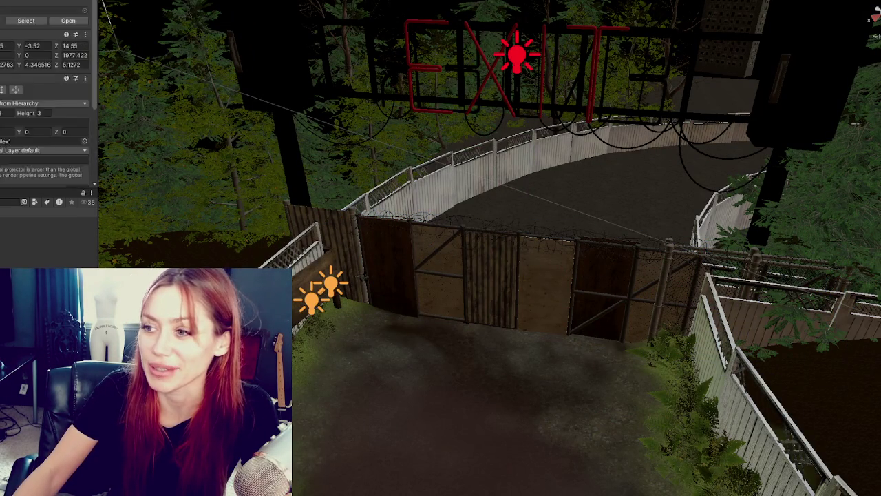
{"action": "key", "text": "ctrl+z"}
{"action": "key", "text": "ctrl+z"}
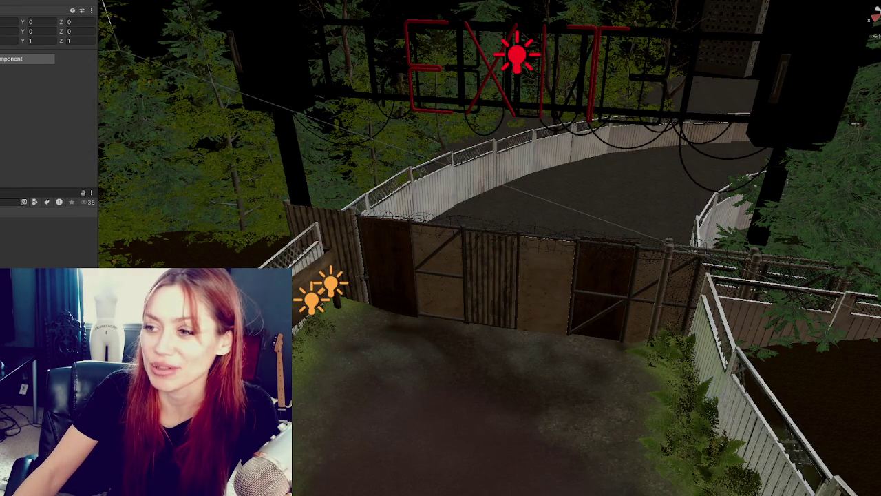
{"action": "key", "text": "ctrl+z"}
{"action": "key", "text": "ctrl+z"}
{"action": "key", "text": "ctrl+z"}
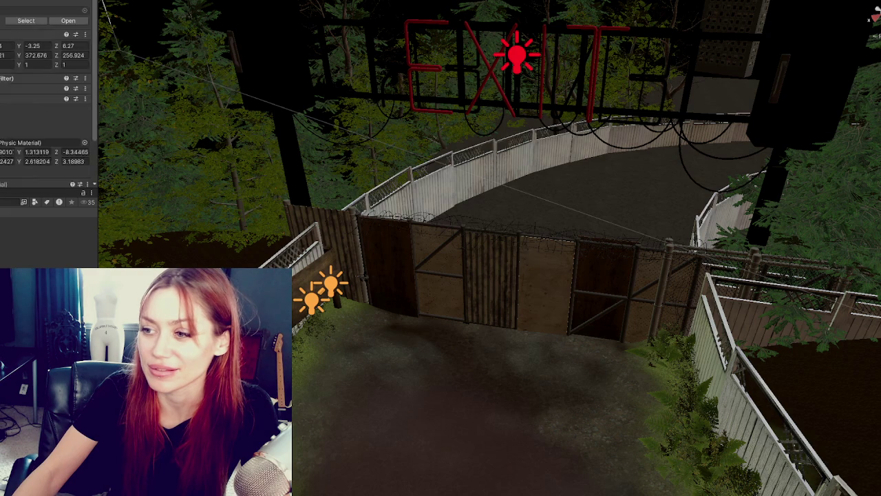
{"action": "key", "text": "ctrl+z"}
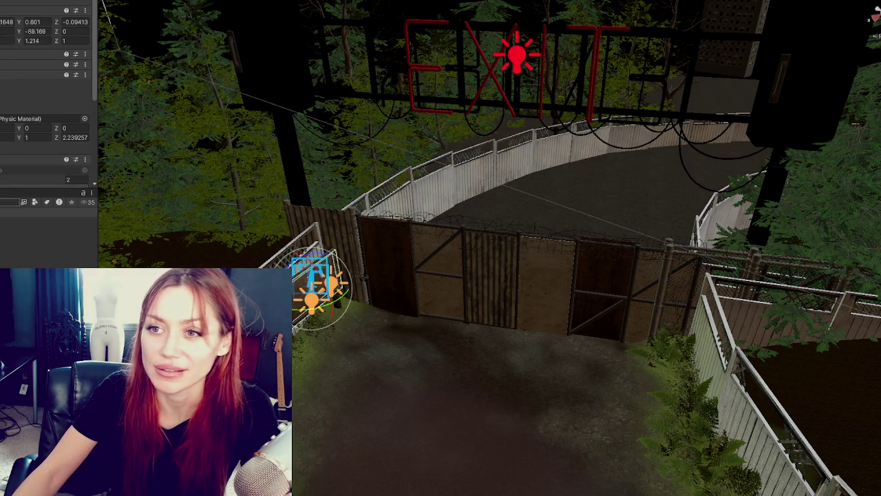
{"action": "key", "text": "ctrl+z"}
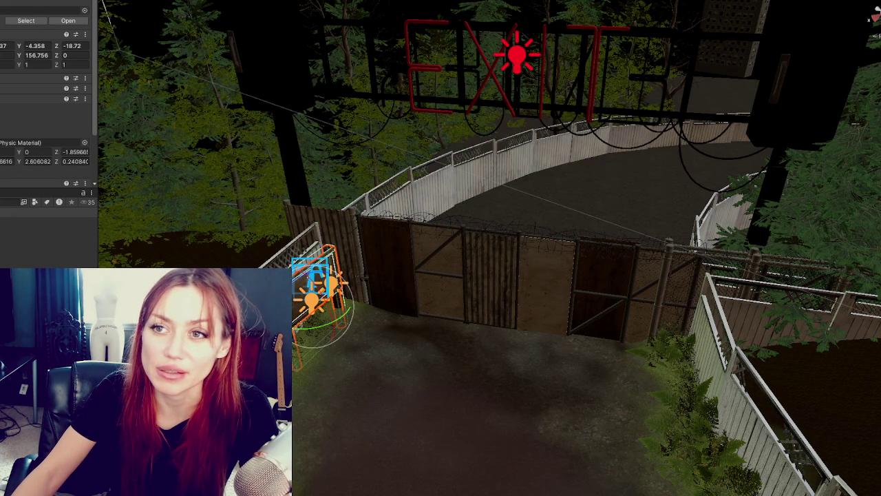
- Dismiss the prefab restructure warning and request deletion of the Home Area.prefab asset
{"action": "left_click", "coordinate": [394, 287]}
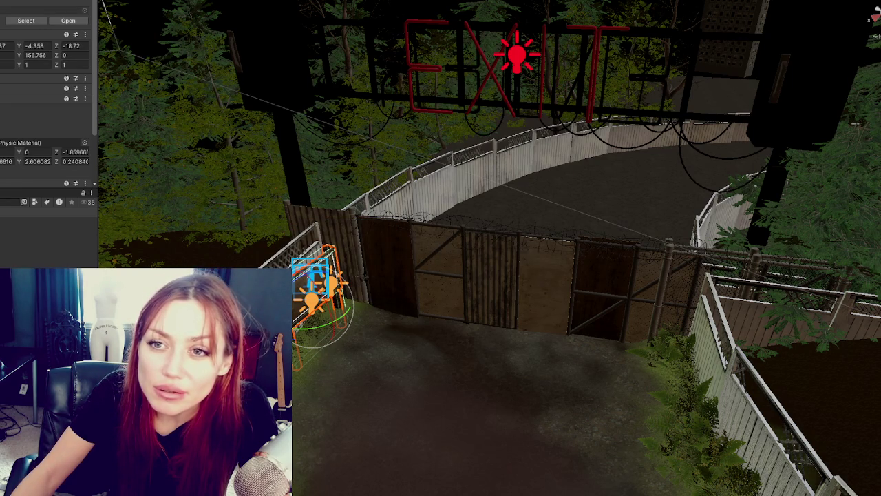
{"action": "key", "text": "Up"}
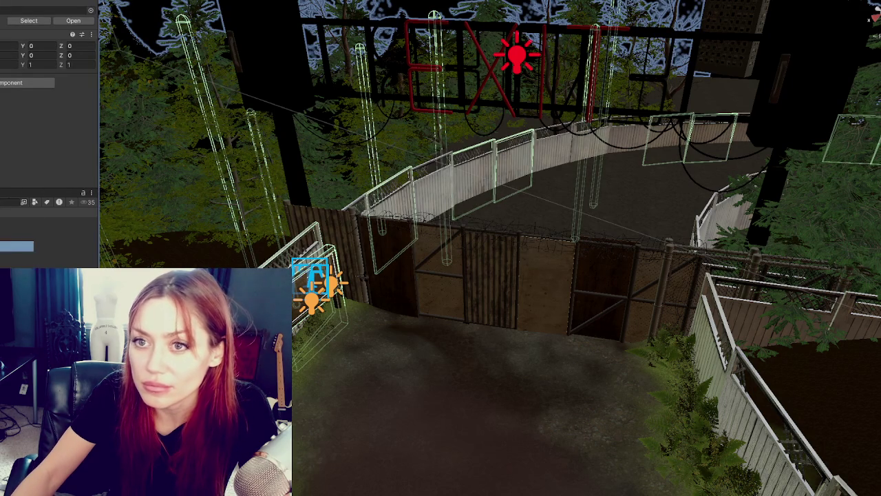
{"action": "key", "text": "Return"}
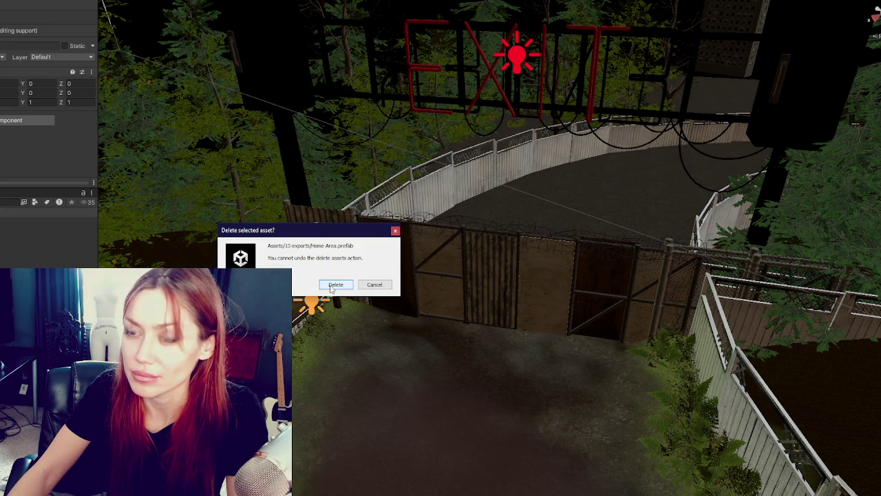
- Confirm deleting Home Area.prefab, then select the light object beside the gate
{"action": "left_click", "coordinate": [333, 284]}
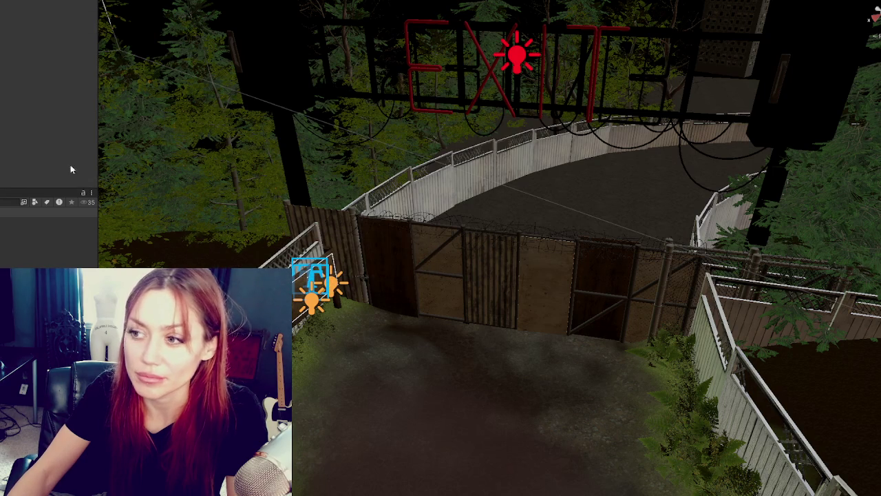
{"action": "left_click", "coordinate": [318, 296]}
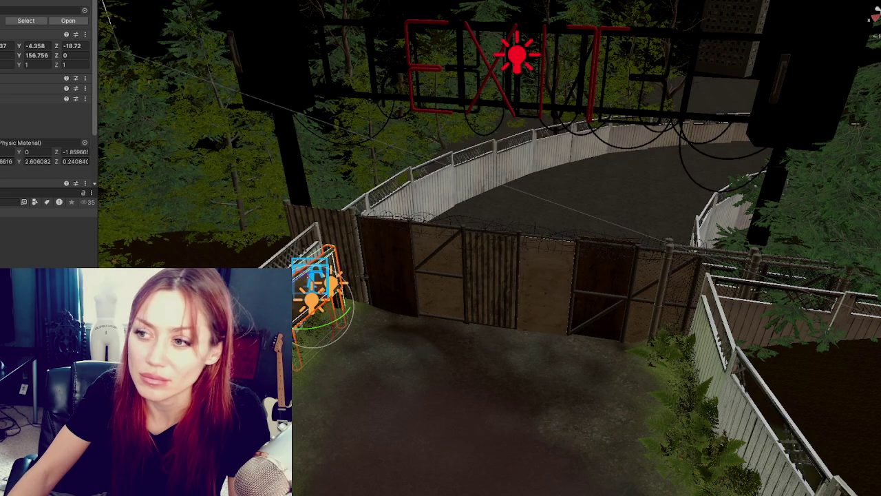
{"action": "left_click", "coordinate": [354, 343]}
{"action": "key", "text": "ctrl+z"}
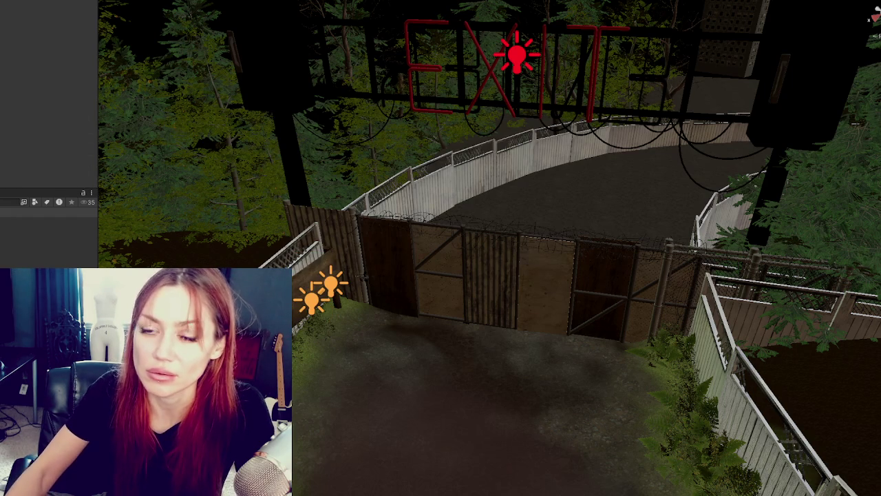
{"action": "left_click", "coordinate": [320, 289]}
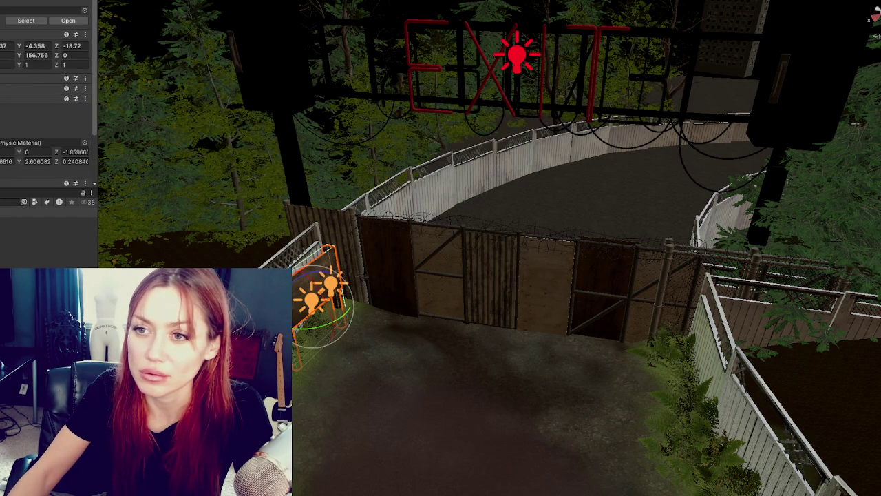
- Remove the collider component from the point light
{"action": "scroll", "coordinate": [48, 138], "scroll_direction": "down", "scroll_amount": 3}
{"action": "left_click", "coordinate": [85, 131]}
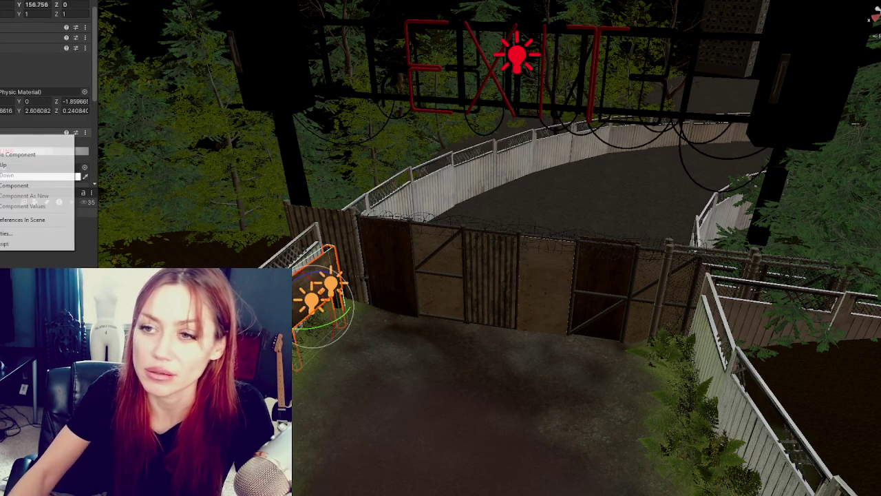
{"action": "left_click", "coordinate": [21, 154]}
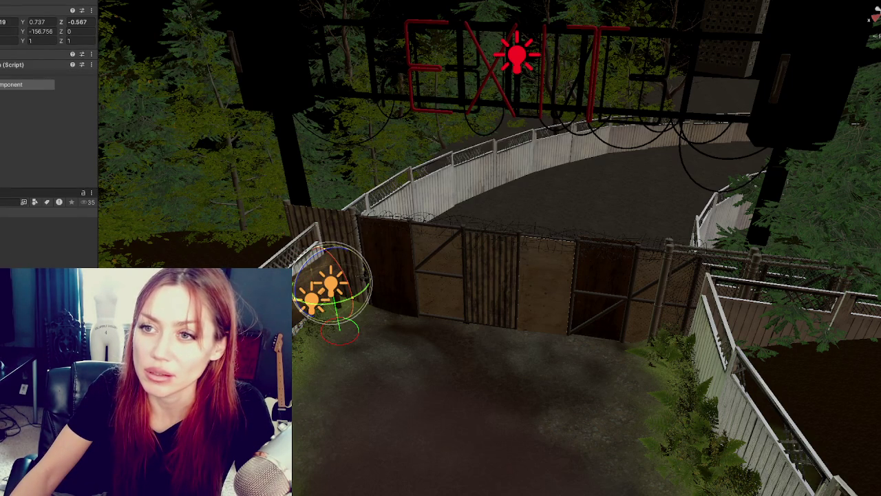
- Nudge the light toward the gate and select the fence-and-plant parent group
{"action": "left_click_drag", "start_coordinate": [333, 287], "coordinate": [320, 304]}
{"action": "left_click", "coordinate": [716, 331]}
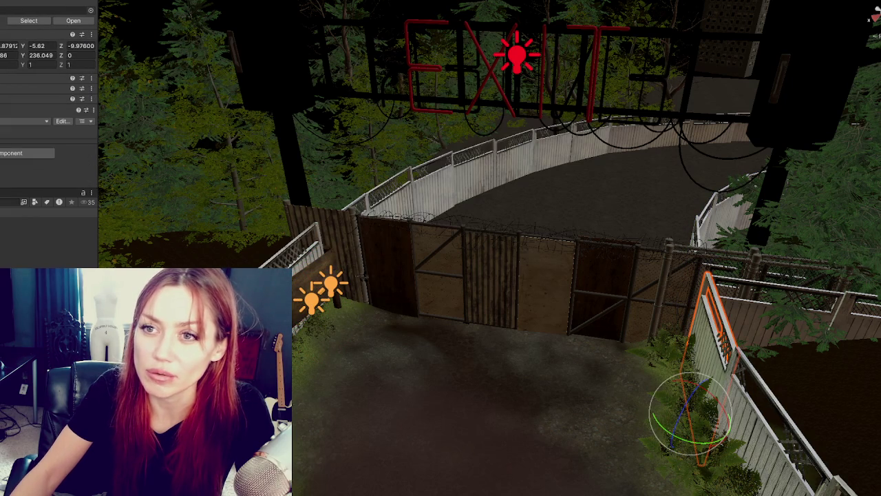
{"action": "key", "text": "Left"}
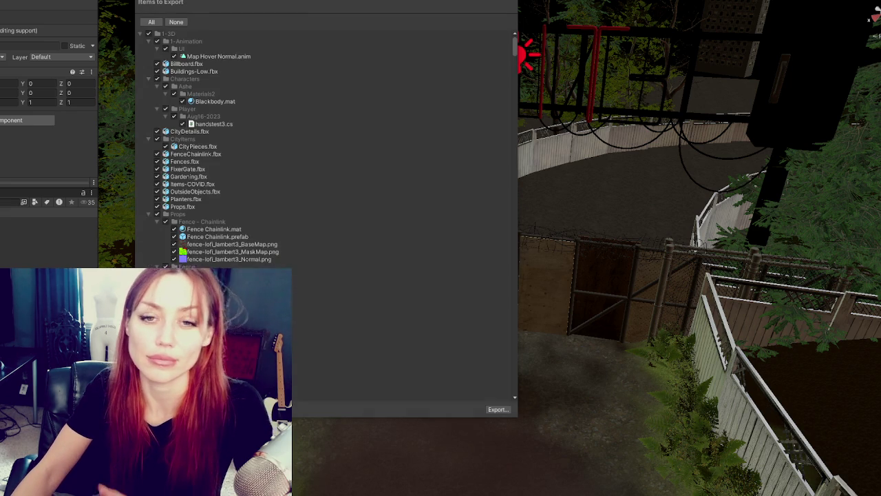
- Collapse the export list's folders, from 1-Animation and Characters through 13-exports and 8-Prefabs
{"action": "left_click", "coordinate": [148, 139]}
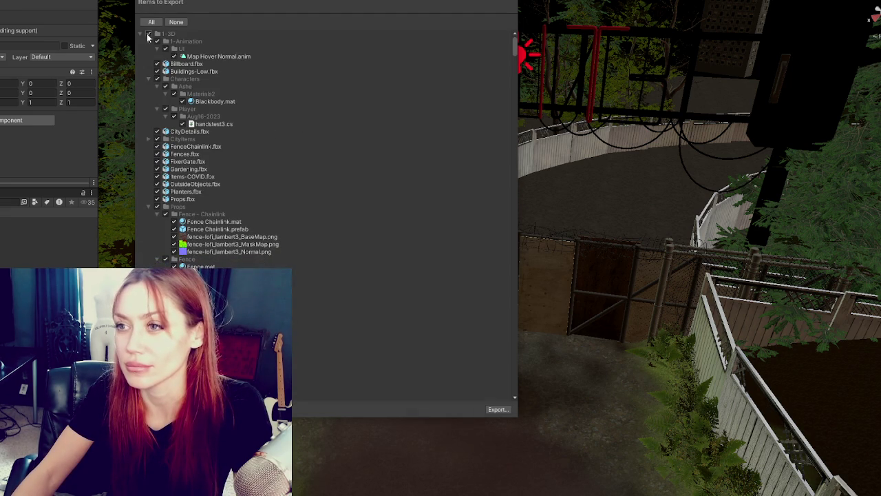
{"action": "left_click", "coordinate": [149, 42]}
{"action": "left_click", "coordinate": [148, 64]}
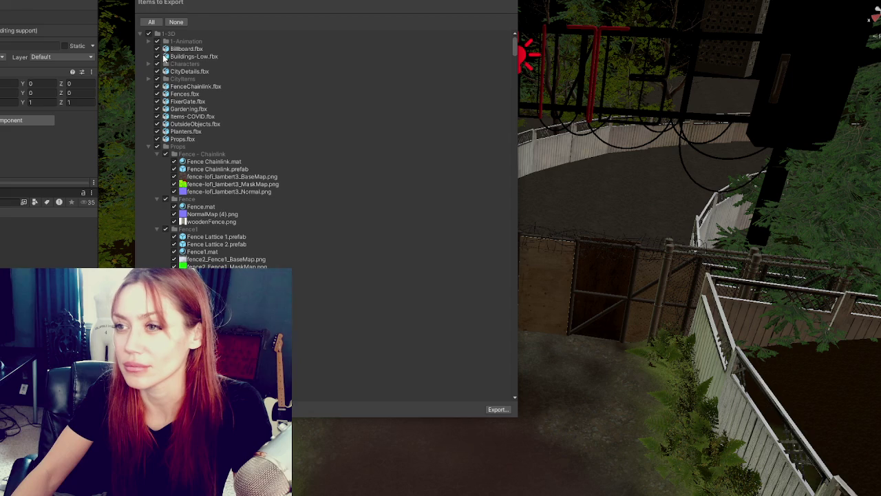
{"action": "left_click", "coordinate": [147, 147]}
{"action": "left_click", "coordinate": [147, 147]}
{"action": "left_click", "coordinate": [144, 178]}
{"action": "left_click", "coordinate": [142, 192]}
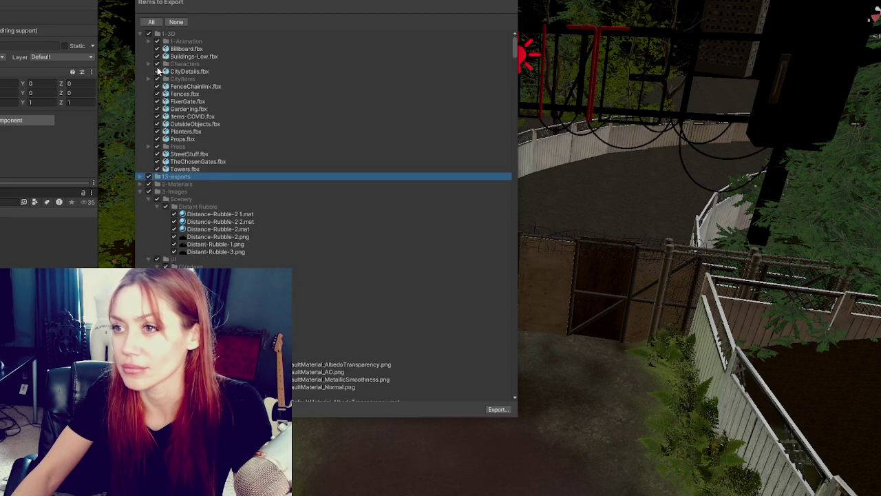
{"action": "left_click", "coordinate": [141, 35]}
{"action": "left_click", "coordinate": [141, 57]}
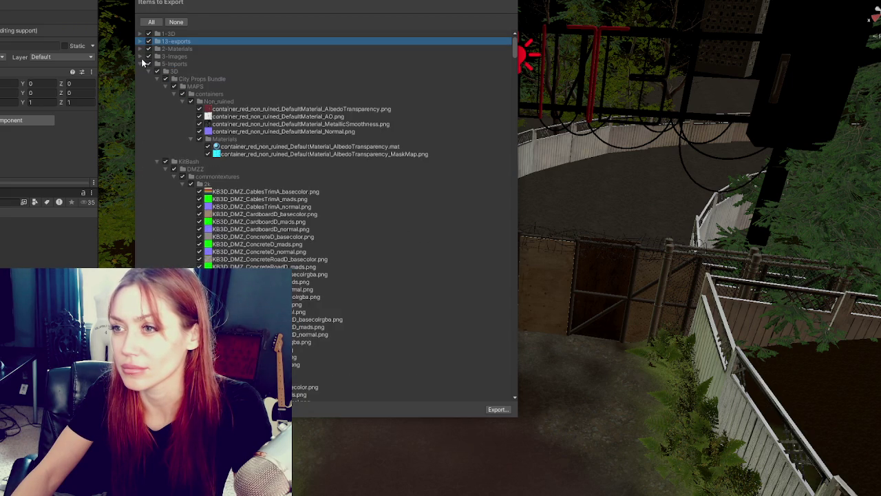
{"action": "left_click", "coordinate": [141, 64]}
{"action": "left_click", "coordinate": [141, 72]}
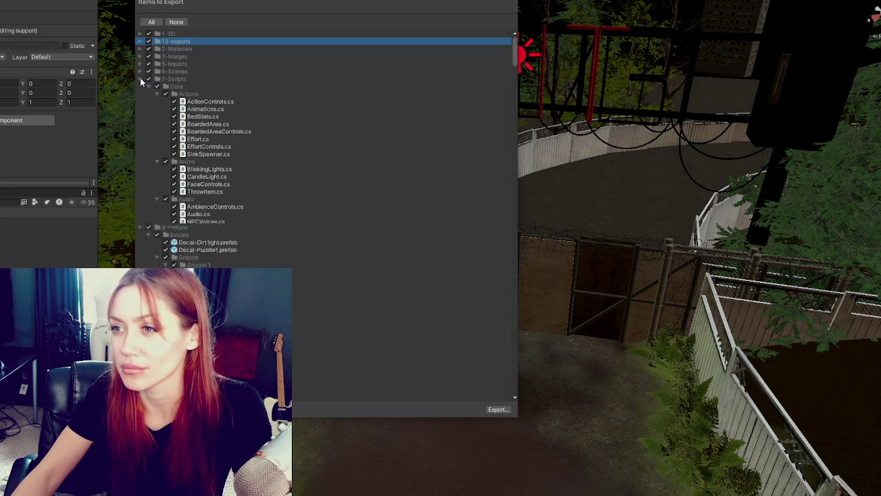
{"action": "left_click", "coordinate": [141, 79]}
{"action": "left_click", "coordinate": [141, 87]}
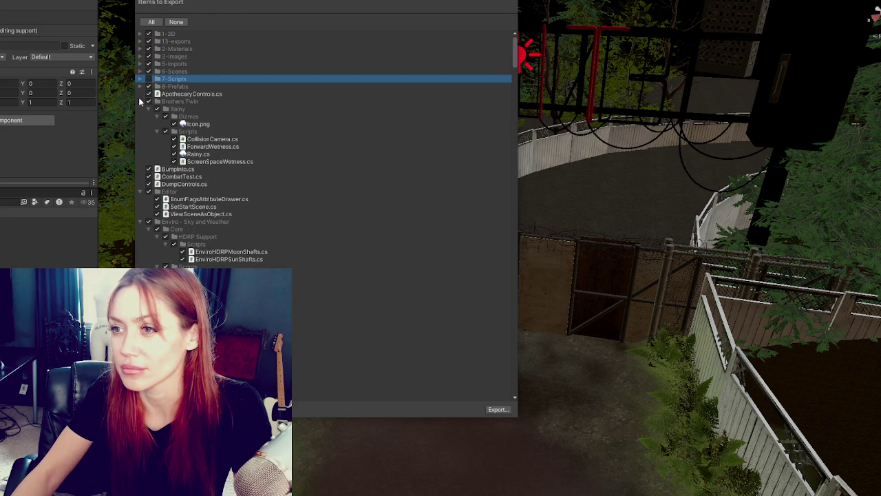
- Exclude ApothecaryControls.cs, Enviro, FastIK, Knife, Magic Light Probes and NatureManufacture Assets from the export
{"action": "left_click", "coordinate": [148, 94]}
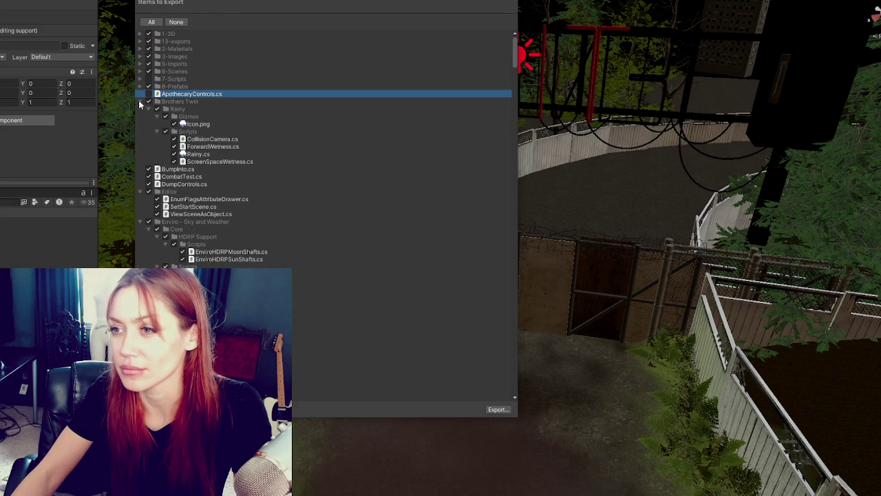
{"action": "left_click", "coordinate": [139, 102]}
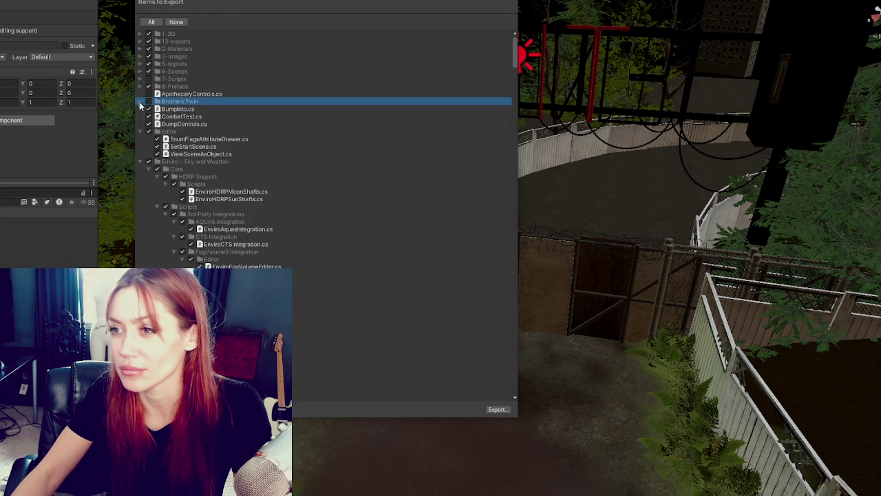
{"action": "left_click", "coordinate": [139, 131]}
{"action": "left_click", "coordinate": [148, 139]}
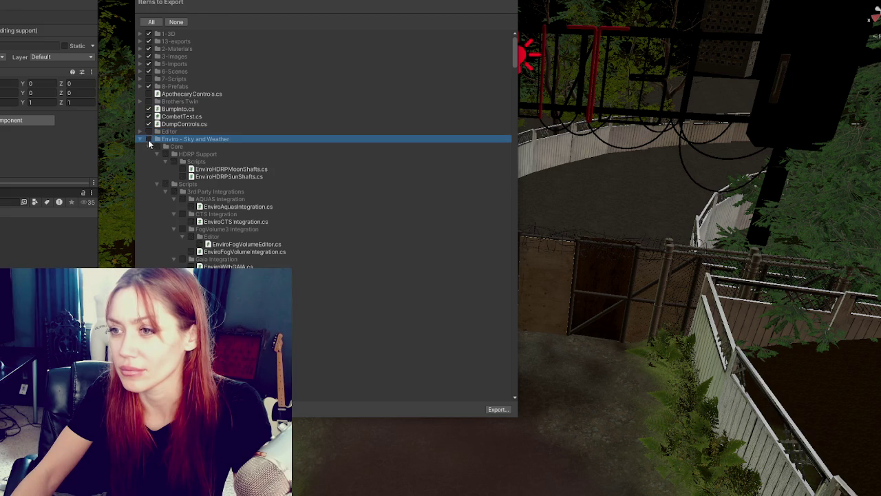
{"action": "left_click", "coordinate": [148, 147]}
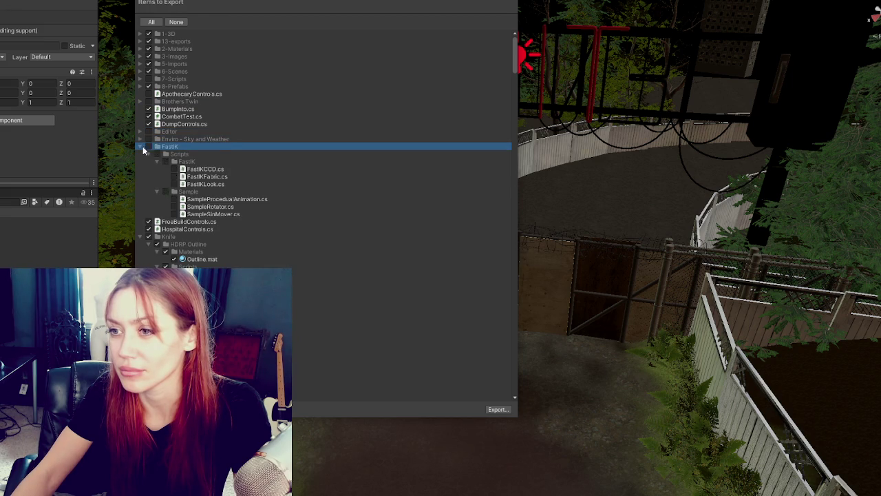
{"action": "left_click", "coordinate": [148, 154]}
{"action": "left_click", "coordinate": [147, 161]}
{"action": "left_click", "coordinate": [147, 169]}
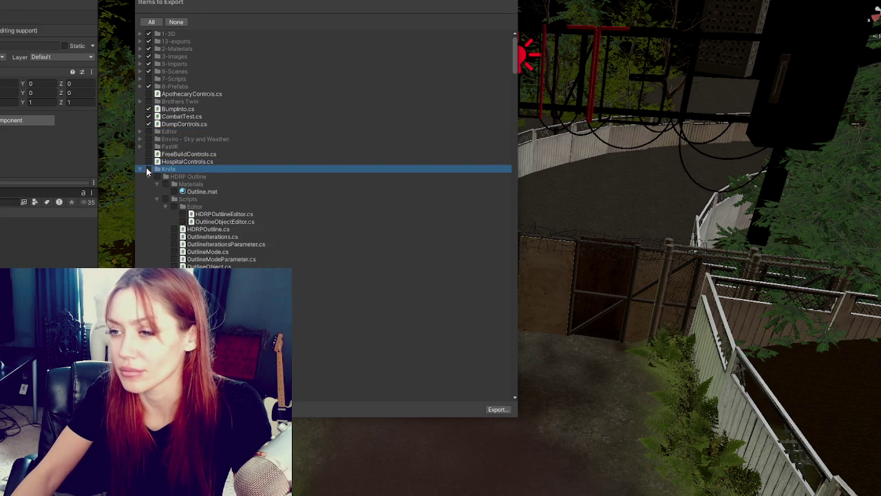
{"action": "left_click", "coordinate": [143, 169]}
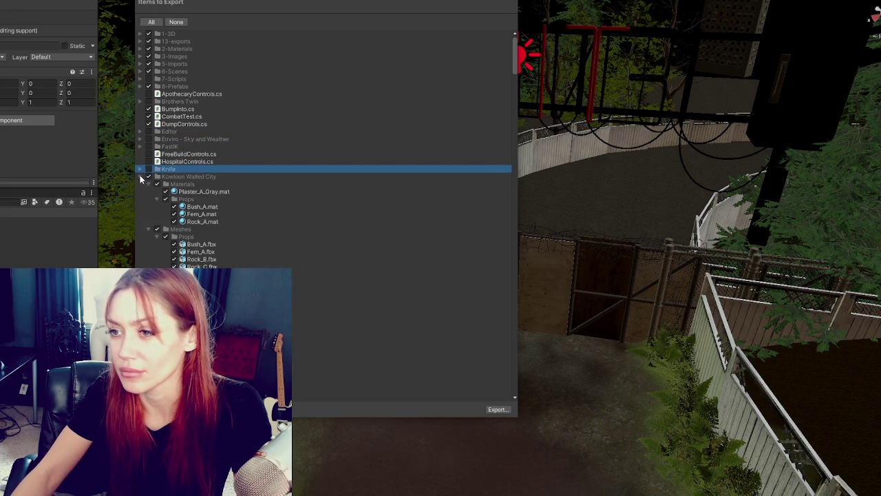
{"action": "left_click", "coordinate": [147, 184]}
{"action": "left_click", "coordinate": [141, 185]}
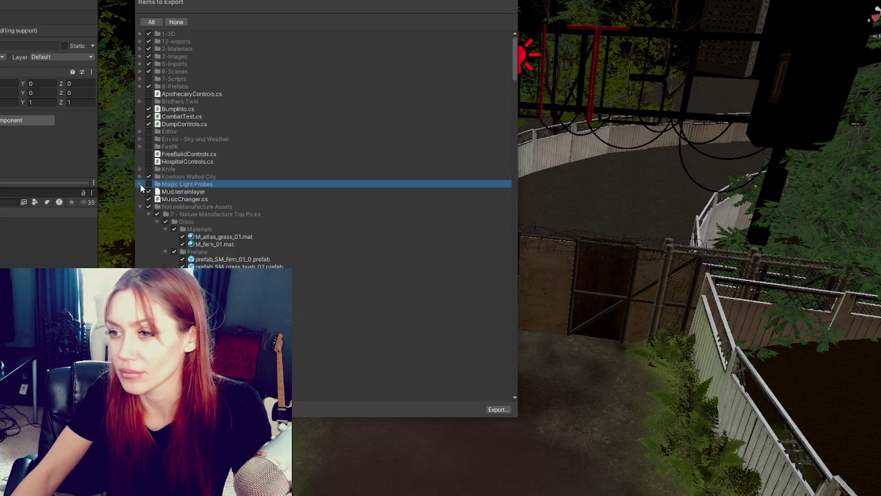
{"action": "left_click", "coordinate": [148, 192]}
{"action": "left_click", "coordinate": [148, 199]}
{"action": "left_click", "coordinate": [148, 207]}
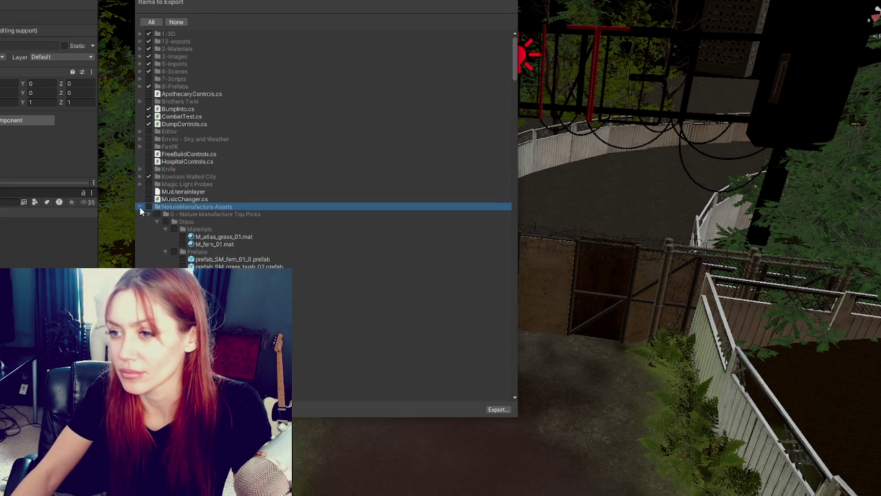
{"action": "left_click", "coordinate": [140, 207]}
- Exclude Plugins, RealisticEyeMovements and the remaining control scripts, then start the export
{"action": "left_click", "coordinate": [148, 222]}
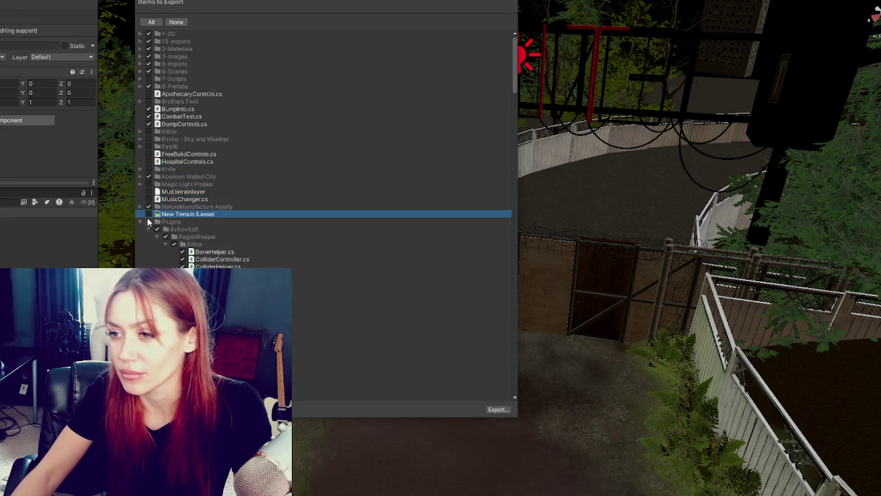
{"action": "left_click", "coordinate": [140, 221]}
{"action": "left_click", "coordinate": [148, 230]}
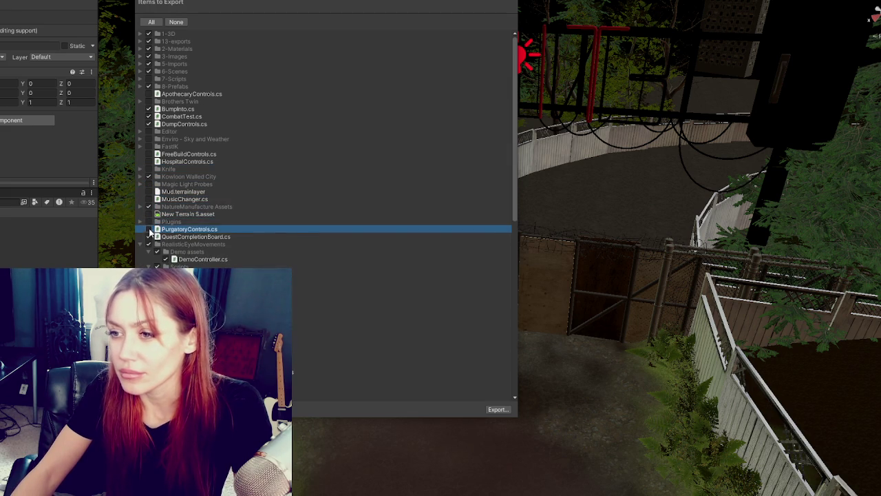
{"action": "left_click", "coordinate": [150, 236]}
{"action": "left_click", "coordinate": [151, 228]}
{"action": "left_click", "coordinate": [149, 244]}
{"action": "left_click", "coordinate": [140, 244]}
{"action": "left_click", "coordinate": [149, 259]}
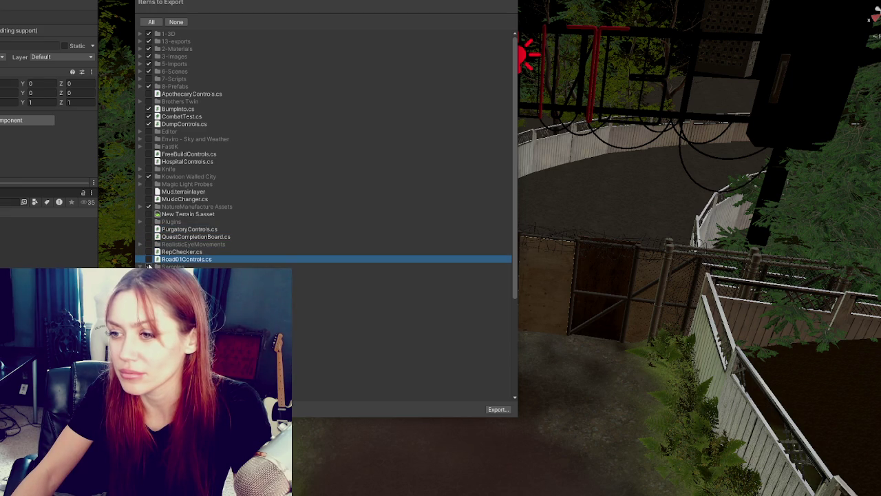
{"action": "left_click", "coordinate": [149, 267]}
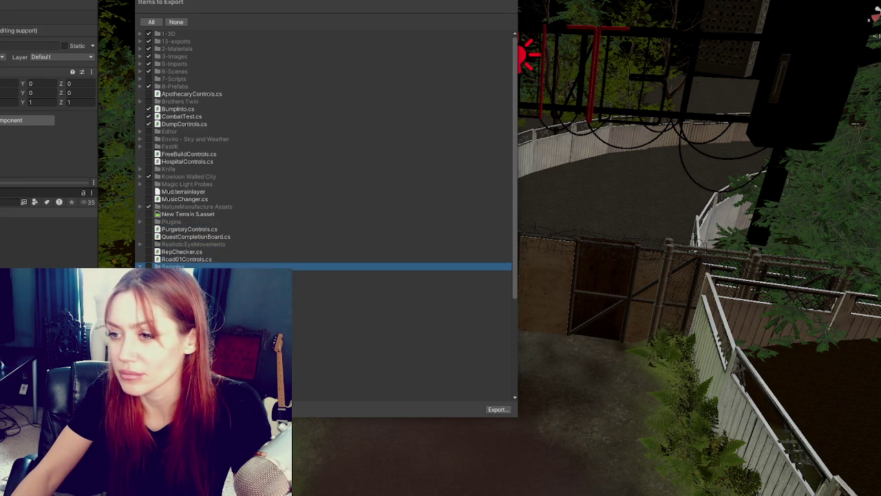
{"action": "left_click", "coordinate": [149, 274]}
{"action": "left_click", "coordinate": [149, 282]}
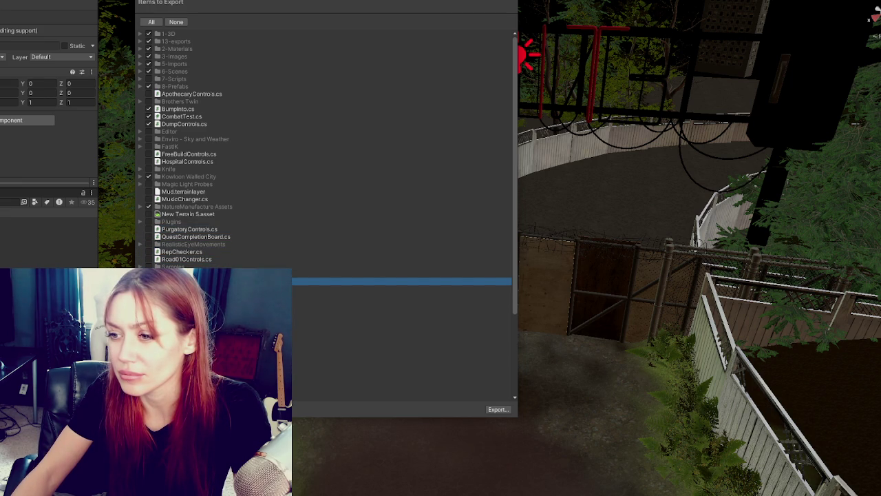
{"action": "key", "text": "Left"}
{"action": "left_click", "coordinate": [149, 296]}
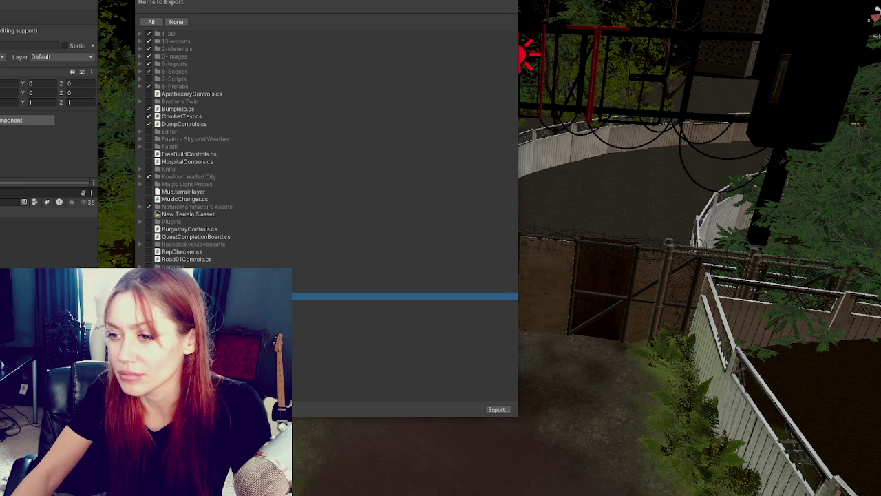
{"action": "left_click", "coordinate": [150, 303]}
{"action": "left_click", "coordinate": [149, 311]}
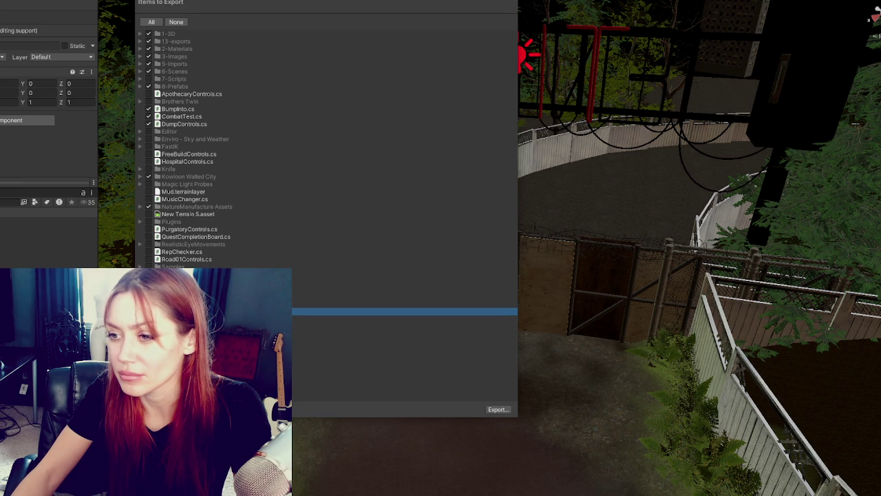
{"action": "left_click", "coordinate": [149, 319]}
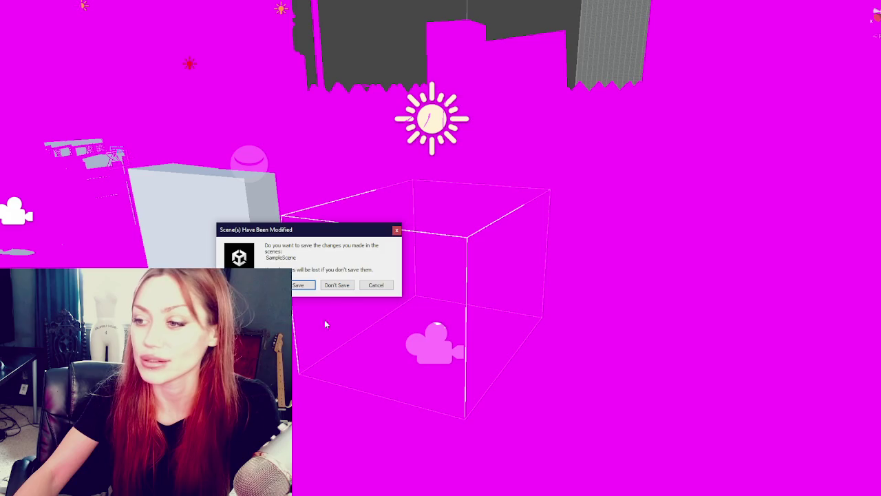
- Discard the SampleScene changes with Don't Save while the package export continues
{"action": "left_click", "coordinate": [337, 285]}
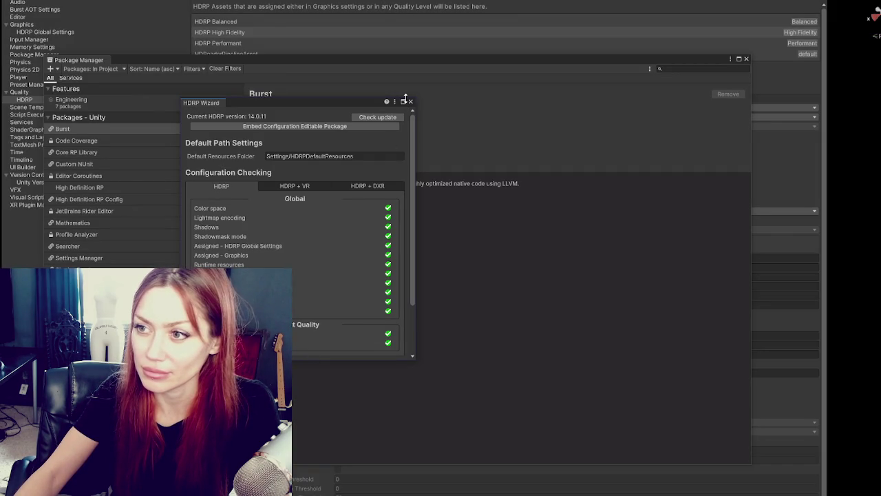
- Scroll through the HDRP Wizard, then close both it and the Package Manager
{"action": "scroll", "coordinate": [348, 250], "scroll_direction": "down", "scroll_amount": 3}
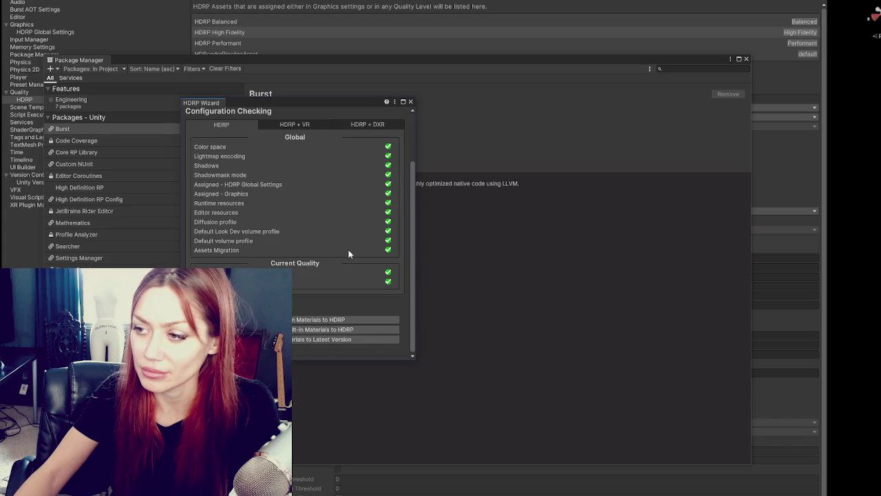
{"action": "left_click", "coordinate": [411, 101]}
{"action": "left_click", "coordinate": [745, 59]}
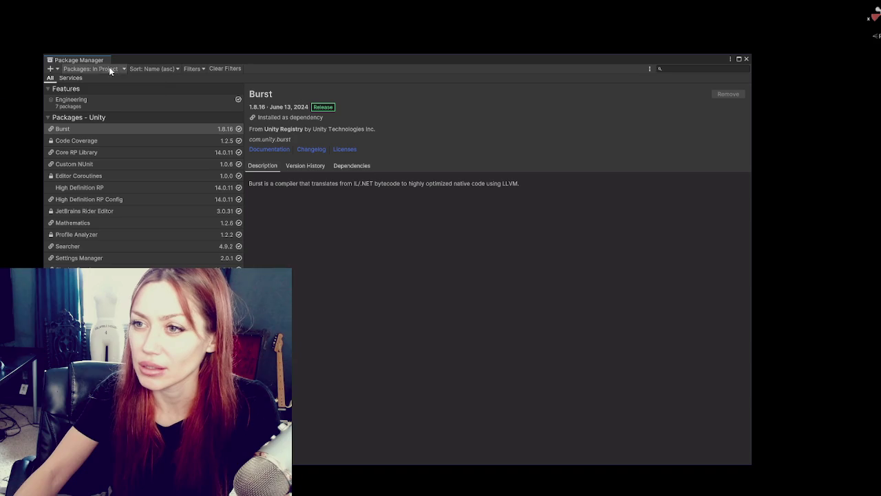
- Install the VR feature (Oculus XR, OpenXR plugins) from Unity Registry and enable native input backends
{"action": "left_click", "coordinate": [110, 69]}
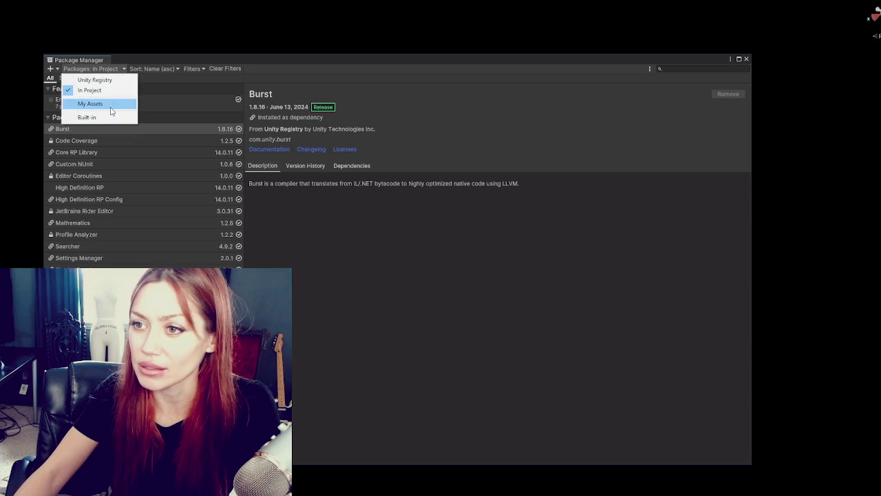
{"action": "left_click", "coordinate": [120, 80]}
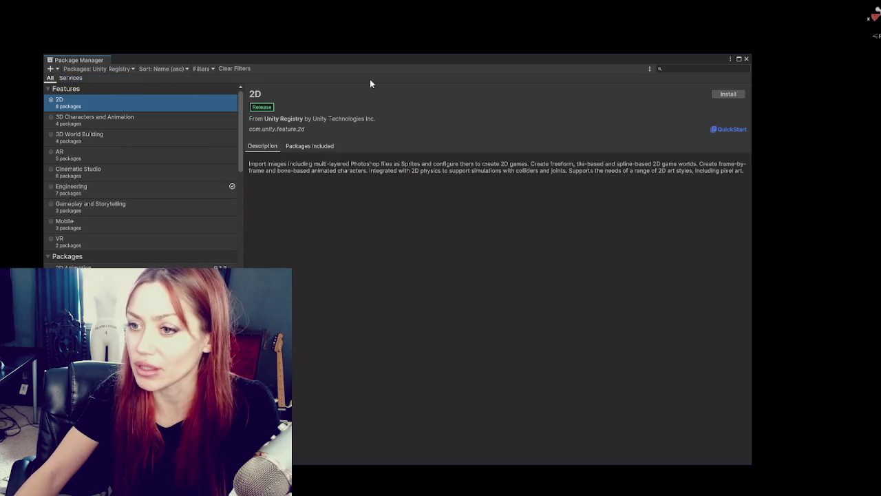
{"action": "left_click", "coordinate": [120, 237]}
{"action": "left_click", "coordinate": [729, 93]}
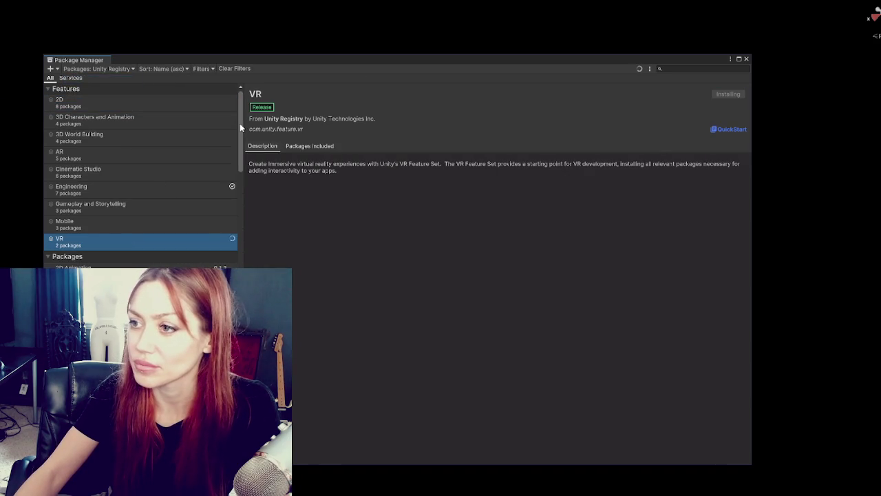
{"action": "left_click", "coordinate": [310, 145]}
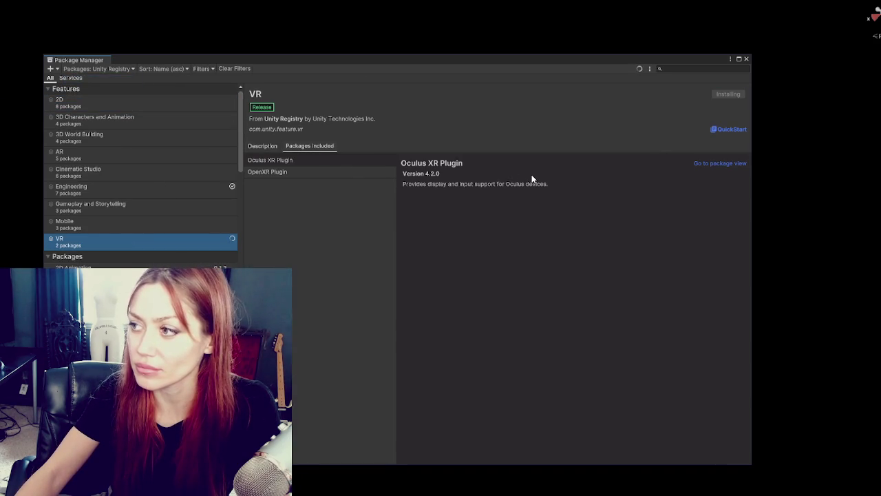
{"action": "left_click", "coordinate": [333, 171]}
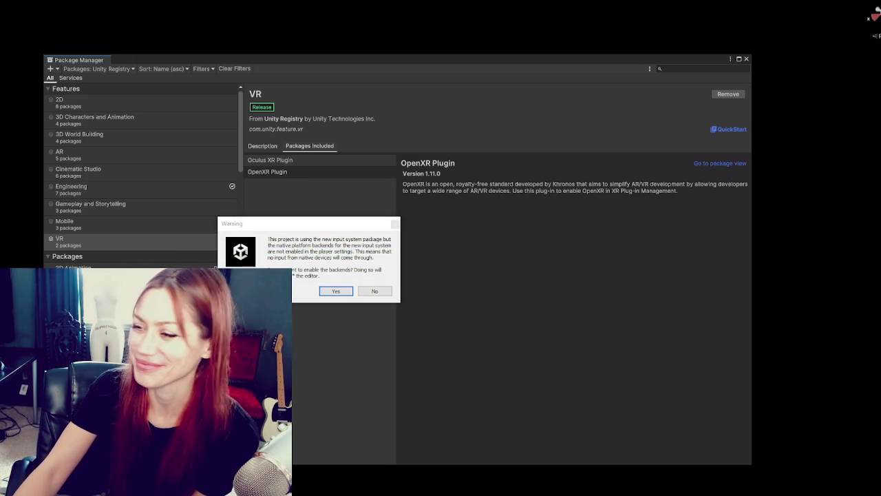
{"action": "left_click", "coordinate": [325, 292]}
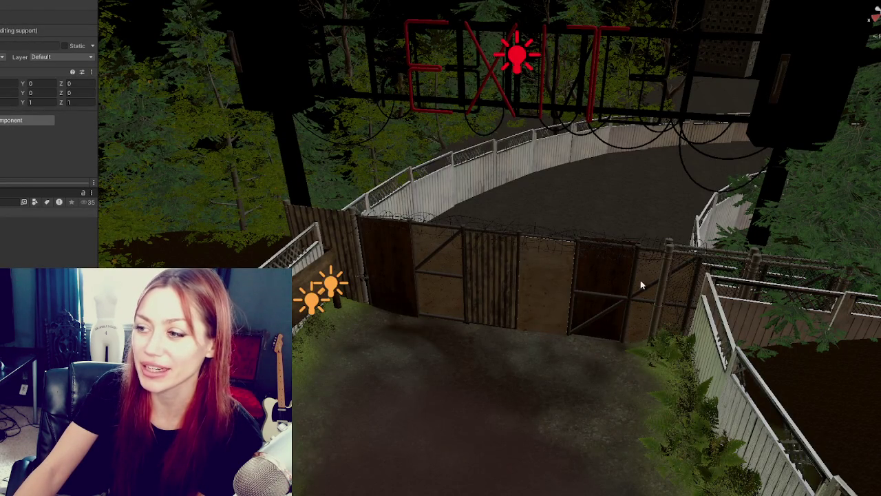
- Zoom the Scene view on the gate scene and switch scene lighting off
{"action": "scroll", "coordinate": [640, 308], "scroll_direction": "down", "scroll_amount": 5}
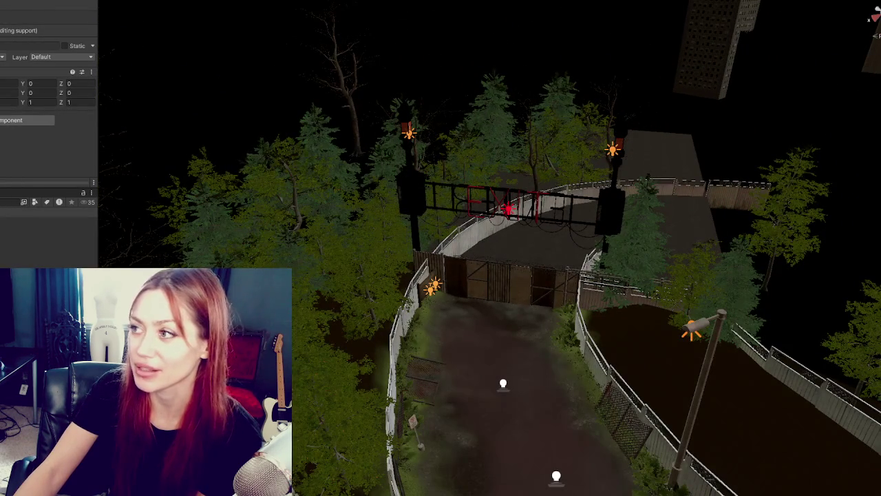
{"action": "left_click", "coordinate": [869, 19]}
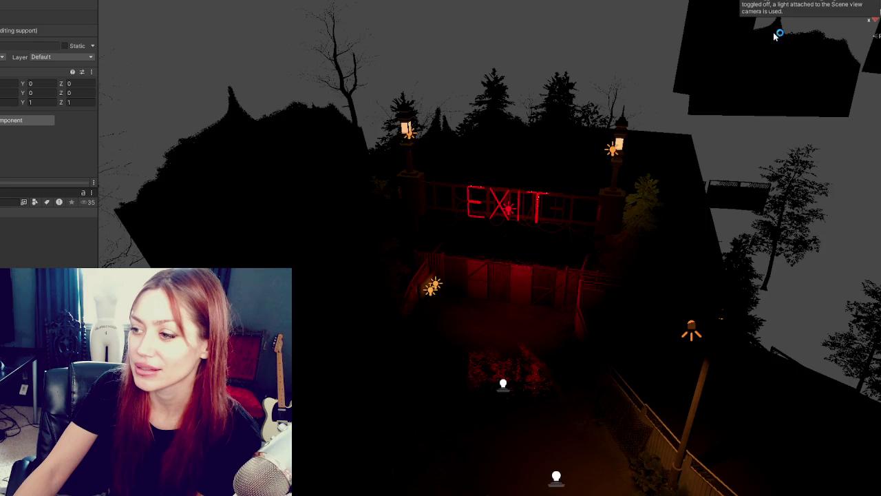
{"action": "scroll", "coordinate": [489, 248], "scroll_direction": "up", "scroll_amount": 5}
{"action": "scroll", "coordinate": [489, 248], "scroll_direction": "down", "scroll_amount": 5}
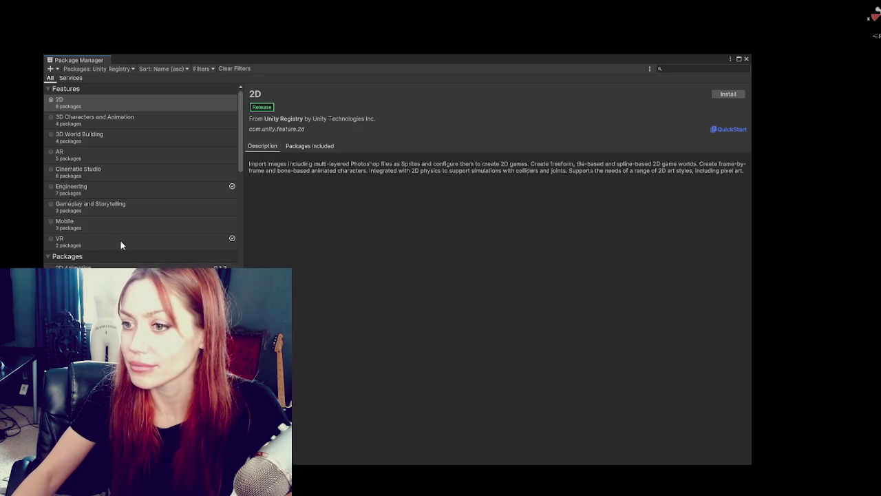
- Confirm the VR feature shows as installed, then switch the package list to My Assets
{"action": "left_click", "coordinate": [121, 240]}
{"action": "scroll", "coordinate": [198, 152], "scroll_direction": "down", "scroll_amount": 2}
{"action": "scroll", "coordinate": [197, 151], "scroll_direction": "up", "scroll_amount": 2}
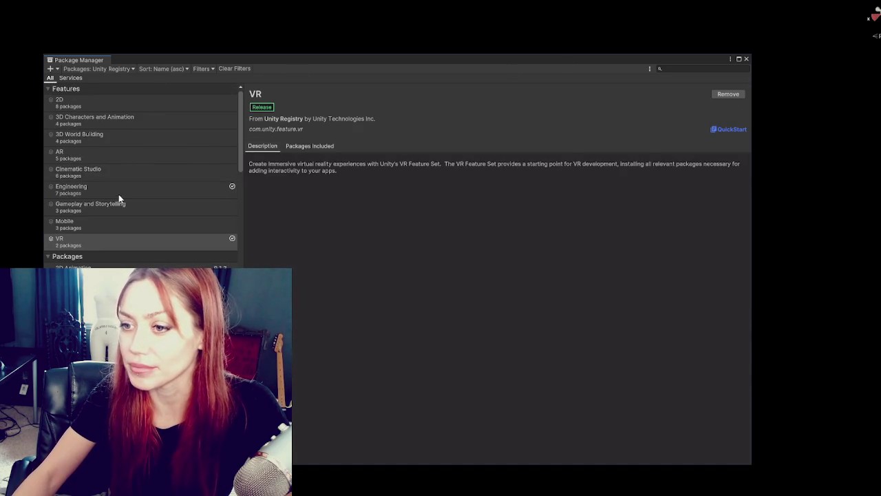
{"action": "left_click", "coordinate": [97, 68]}
{"action": "left_click", "coordinate": [100, 103]}
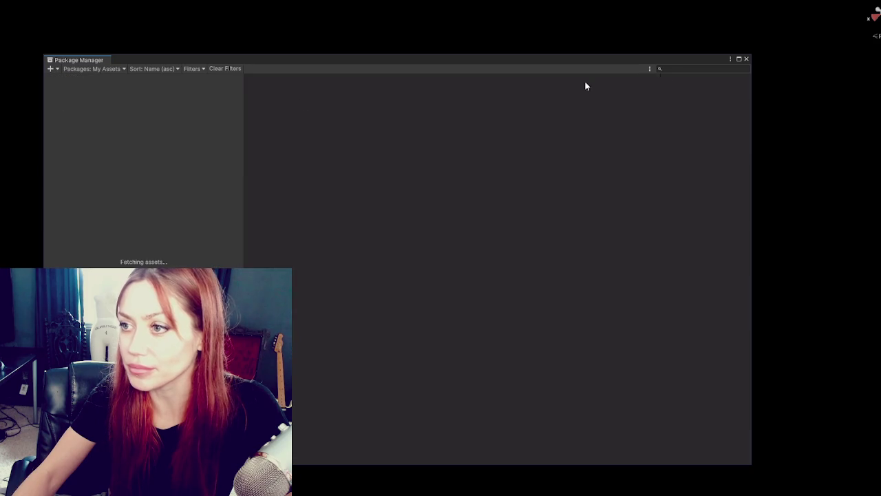
- Find the SteamVR Plugin by searching 'stea' and import it with all files
{"action": "type", "text": "stea"}
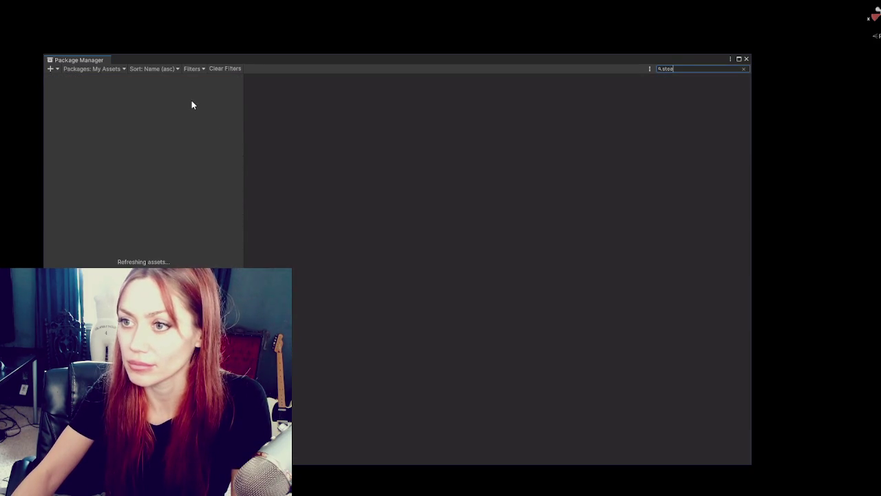
{"action": "left_click", "coordinate": [681, 85]}
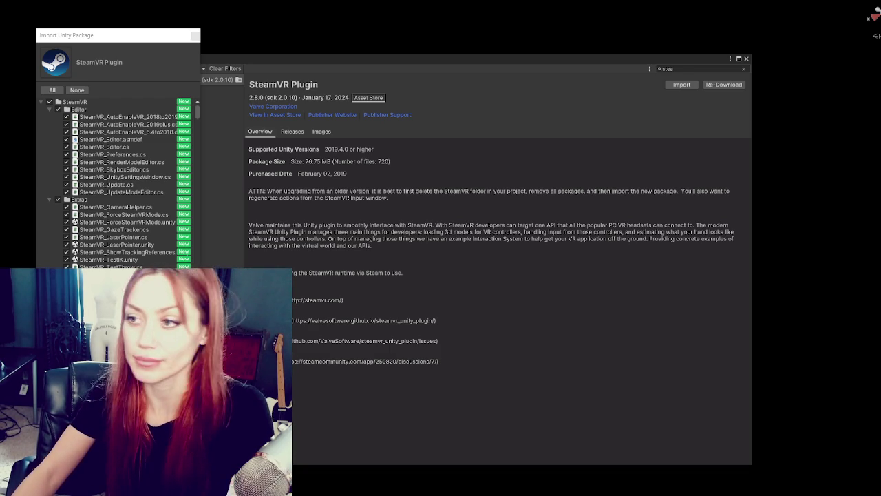
{"action": "key", "text": "Return"}
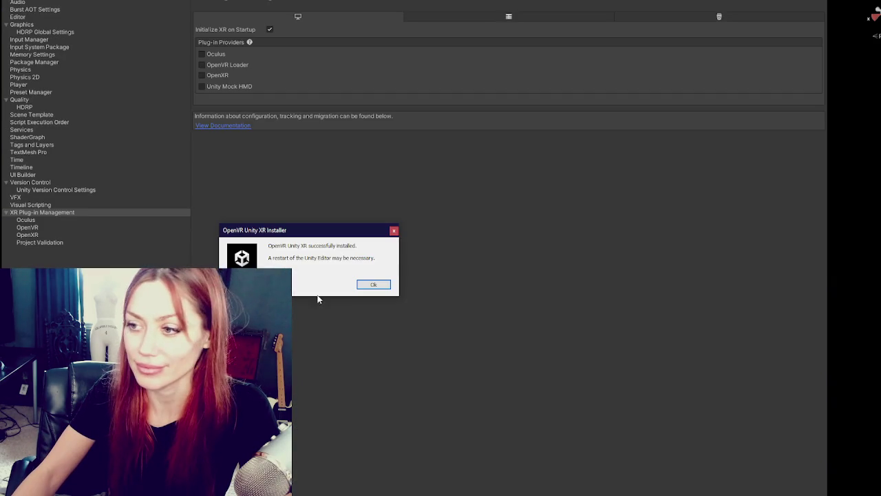
- Confirm the OpenVR Unity XR installation, keeping OpenVR Loader enabled
{"action": "left_click", "coordinate": [370, 286]}
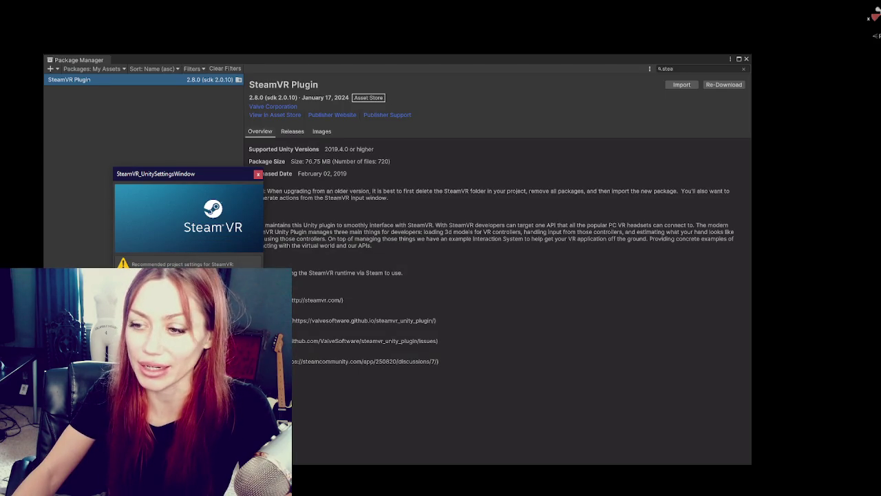
- Accept all of SteamVR's recommended project settings and close the Package Manager
{"action": "left_click", "coordinate": [382, 285]}
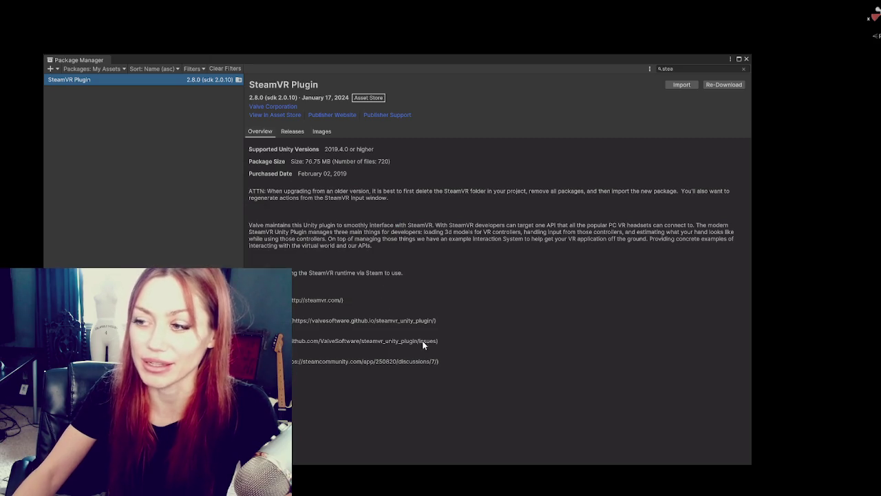
{"action": "left_click", "coordinate": [746, 60]}
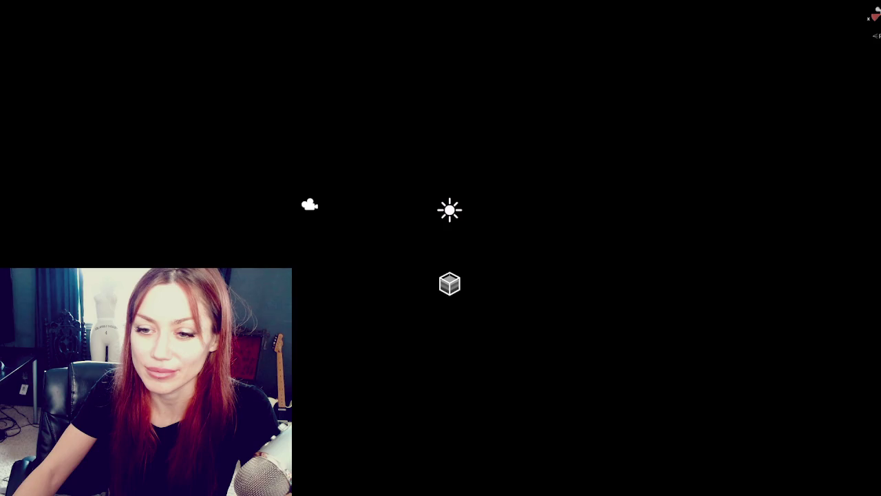
- Select the cube at the centre of the Scene view
{"action": "left_click", "coordinate": [450, 284]}
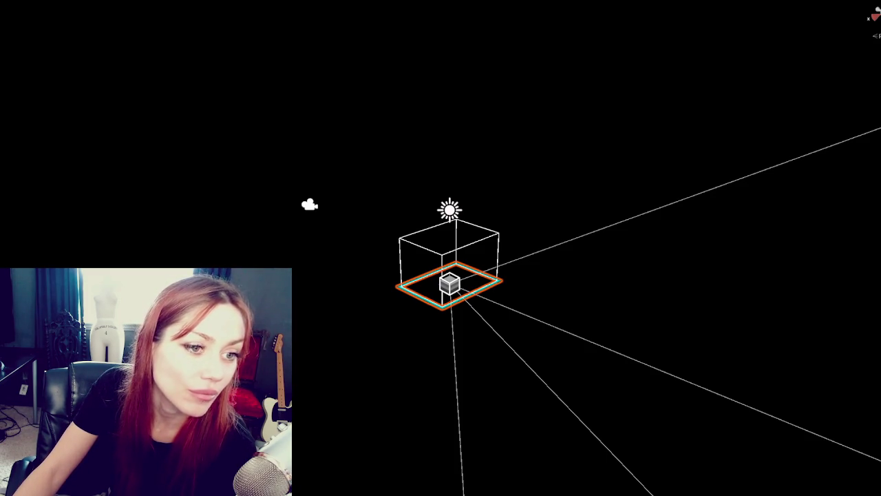
- Orbit down to the grey ground plane, selecting the small object and the wireframe cube
{"action": "left_click", "coordinate": [87, 187]}
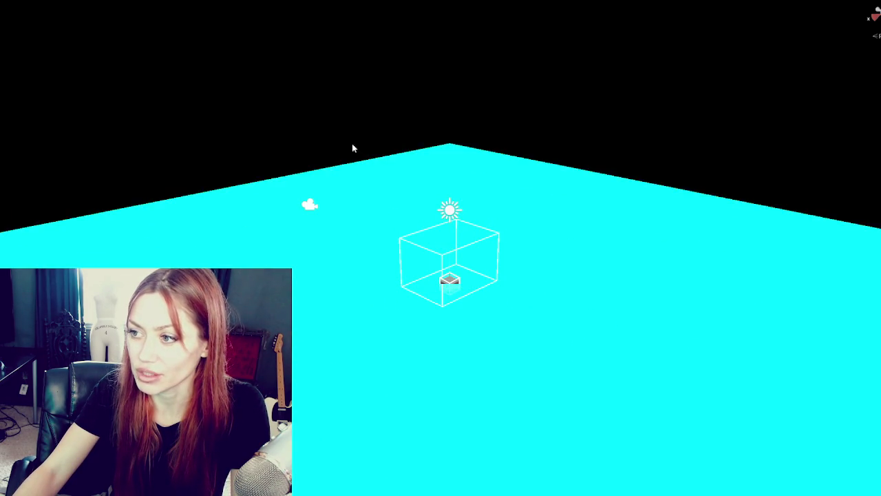
{"action": "mouse_move", "coordinate": [351, 143]}
{"action": "left_mouse_down"}
{"action": "mouse_move", "coordinate": [648, 301]}
{"action": "mouse_move", "coordinate": [583, 266]}
{"action": "mouse_move", "coordinate": [417, 329]}
{"action": "mouse_move", "coordinate": [400, 365]}
{"action": "left_mouse_up"}
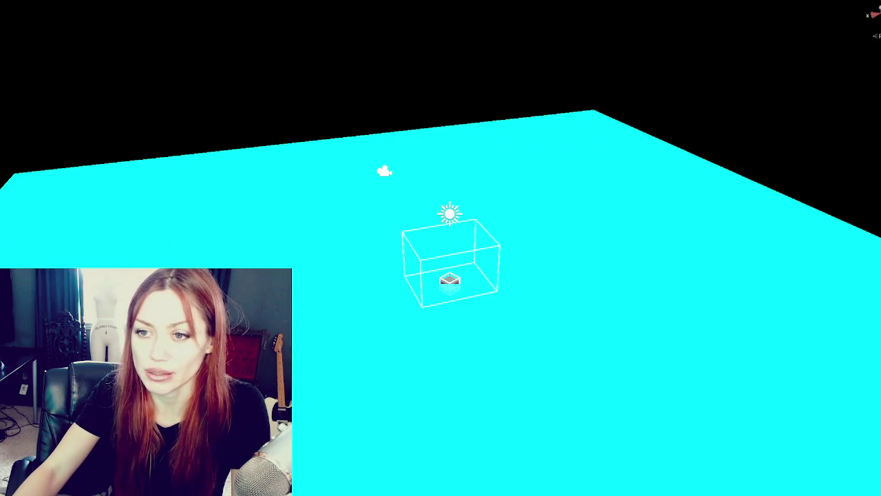
{"action": "left_click", "coordinate": [449, 281]}
{"action": "mouse_move", "coordinate": [490, 305]}
{"action": "left_mouse_down"}
{"action": "mouse_move", "coordinate": [506, 288]}
{"action": "mouse_move", "coordinate": [355, 256]}
{"action": "mouse_move", "coordinate": [339, 261]}
{"action": "left_mouse_up"}
{"action": "left_click", "coordinate": [482, 293]}
{"action": "mouse_move", "coordinate": [555, 108]}
{"action": "left_mouse_down"}
{"action": "mouse_move", "coordinate": [547, 86]}
{"action": "mouse_move", "coordinate": [328, 61]}
{"action": "mouse_move", "coordinate": [567, 142]}
{"action": "mouse_move", "coordinate": [502, 137]}
{"action": "mouse_move", "coordinate": [355, 259]}
{"action": "left_mouse_up"}
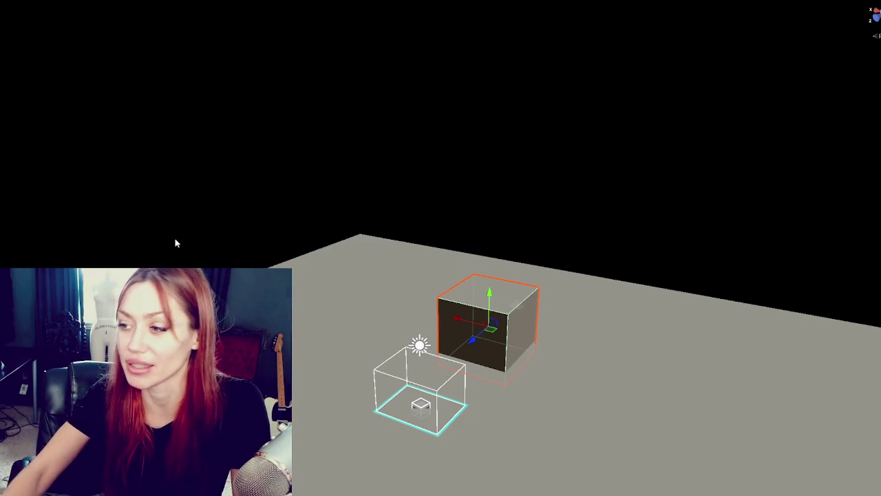
- Move the cube along its X axis to sit left of the light
{"action": "left_click_drag", "start_coordinate": [473, 339], "coordinate": [487, 340]}
{"action": "left_click", "coordinate": [196, 252]}
{"action": "left_click", "coordinate": [466, 310]}
{"action": "mouse_move", "coordinate": [466, 309]}
{"action": "left_mouse_down"}
{"action": "mouse_move", "coordinate": [386, 294]}
{"action": "mouse_move", "coordinate": [373, 324]}
{"action": "left_mouse_up"}
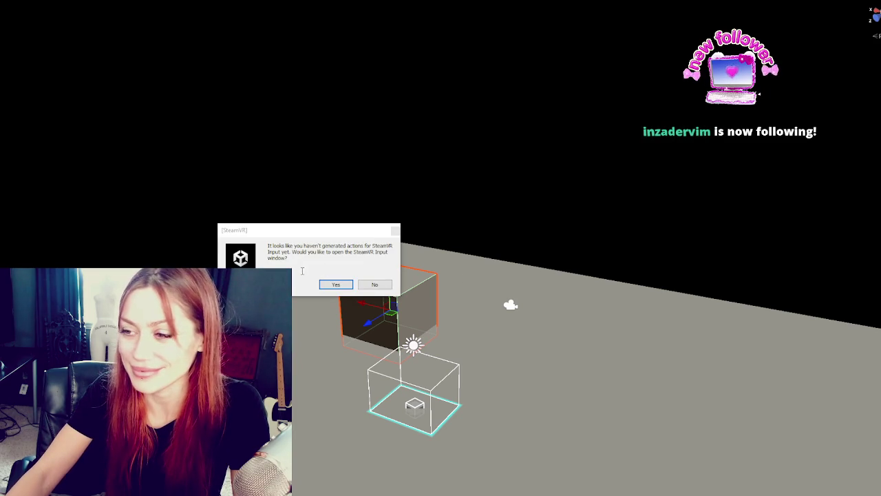
- Accept the SteamVR Input and actions.json prompts, save OutdoorsScene, and bring forward the SteamVR settings window
{"action": "left_click", "coordinate": [336, 284]}
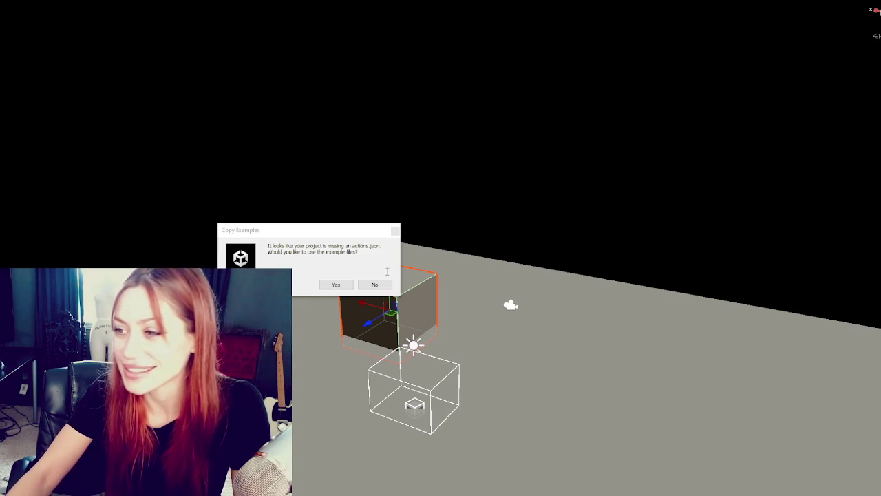
{"action": "left_click", "coordinate": [336, 284]}
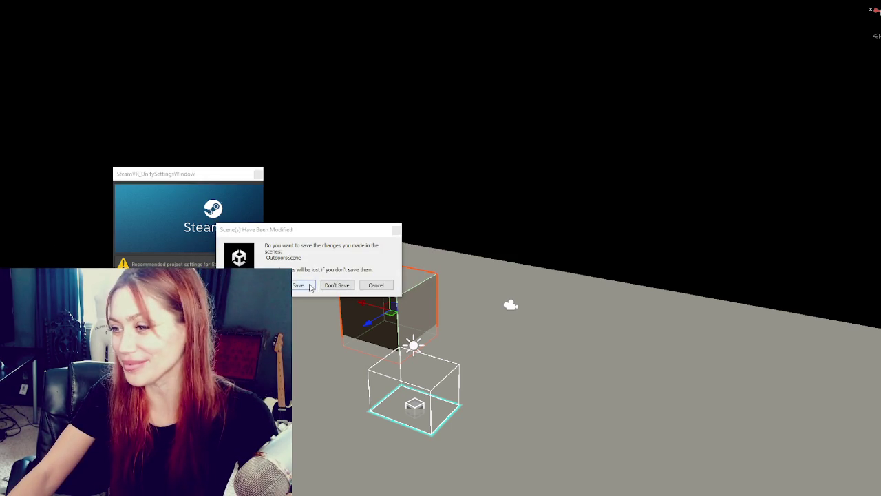
{"action": "left_click", "coordinate": [309, 286]}
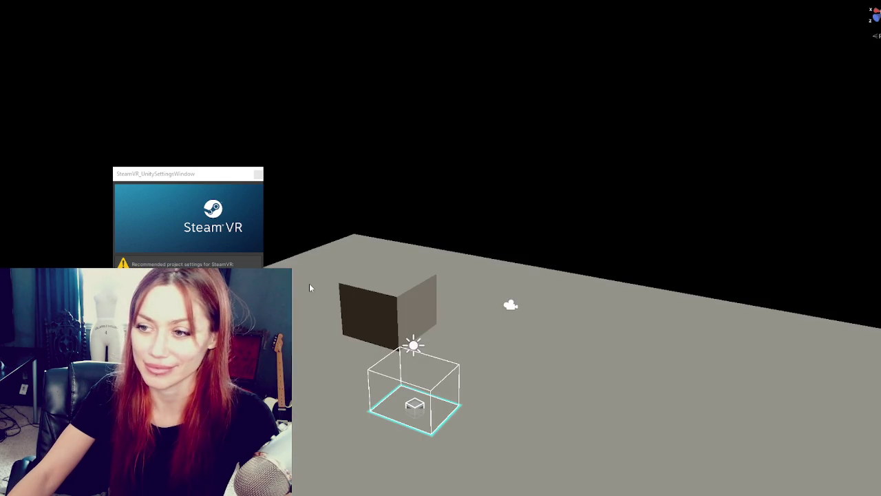
{"action": "left_click", "coordinate": [262, 173]}
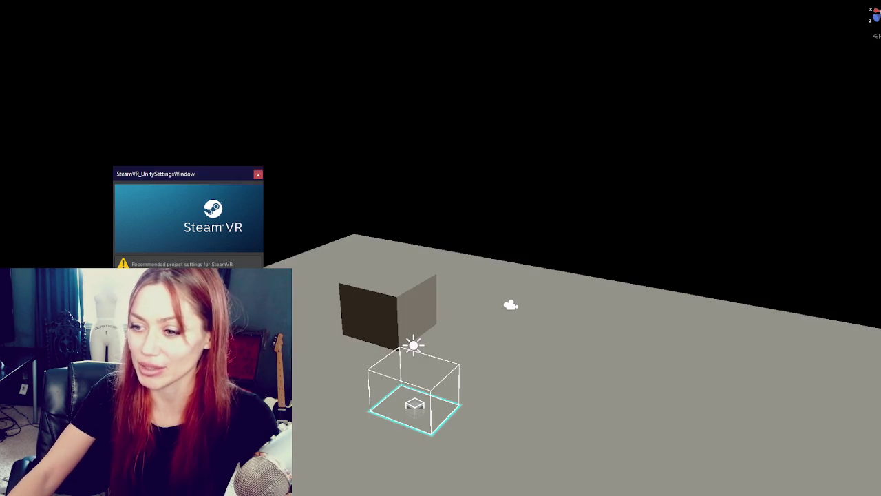
- Accept all recommended SteamVR settings, close their window, and exit play mode with Ctrl+P
{"action": "left_click", "coordinate": [259, 266]}
{"action": "left_click", "coordinate": [362, 285]}
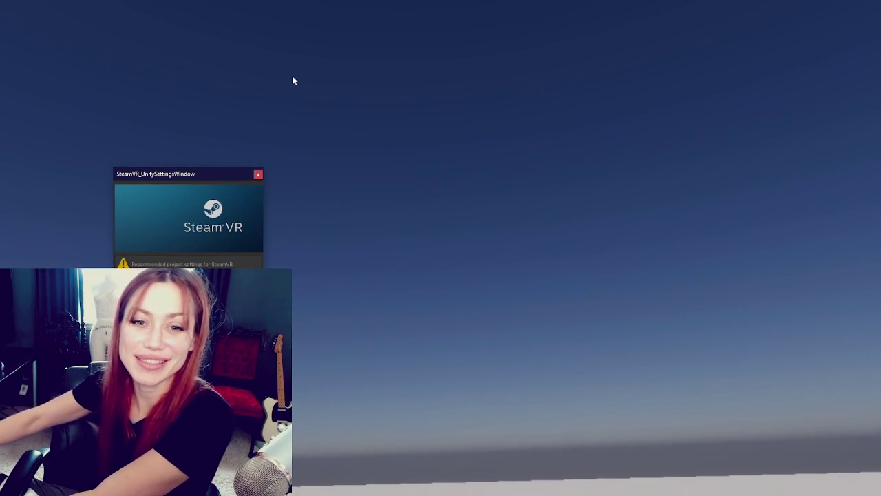
{"action": "left_click", "coordinate": [258, 174]}
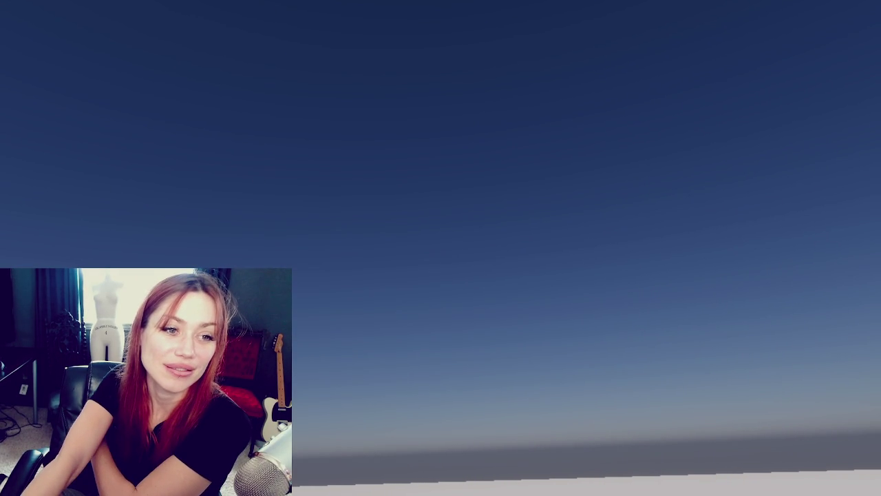
{"action": "key", "text": "ctrl+p"}
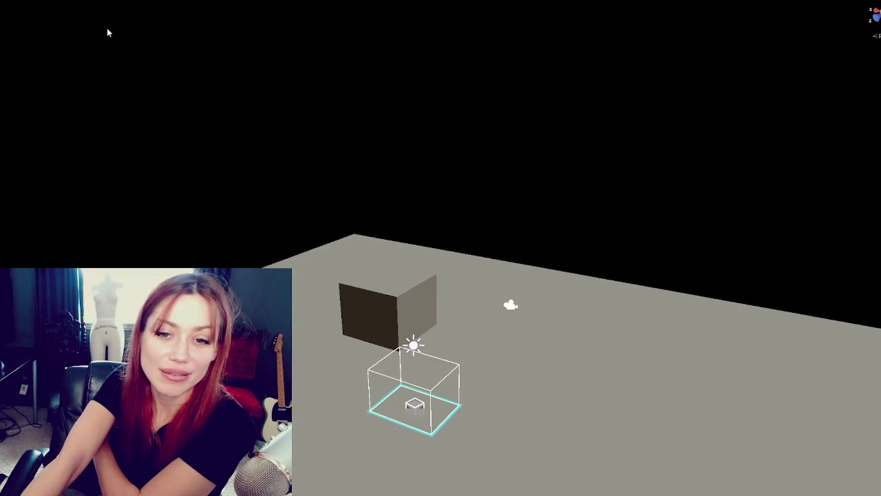
{"action": "key", "text": "Right"}
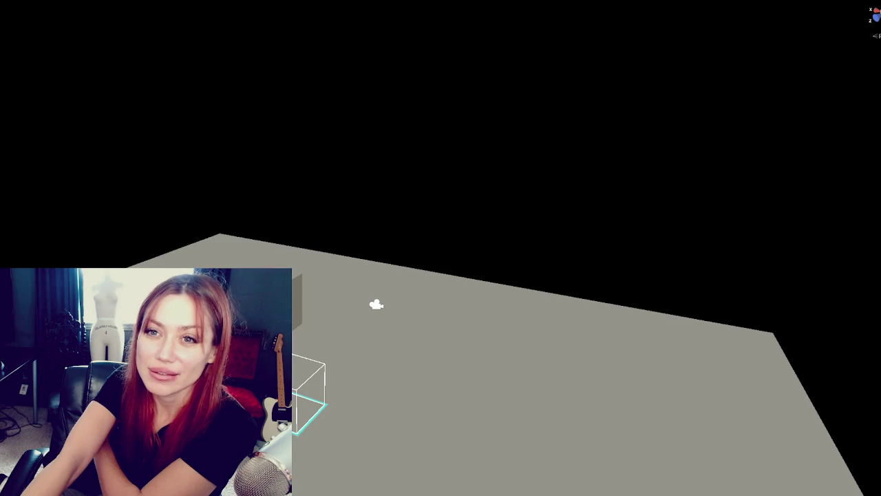
- Dock the Game view left of the Scene view and resize both panels
{"action": "key", "text": "Left"}
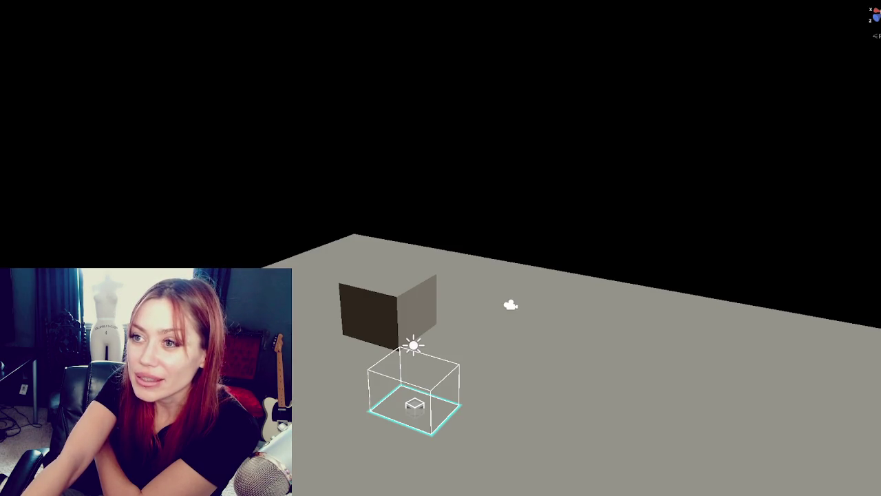
{"action": "left_click_drag", "start_coordinate": [217, 25], "coordinate": [838, 101]}
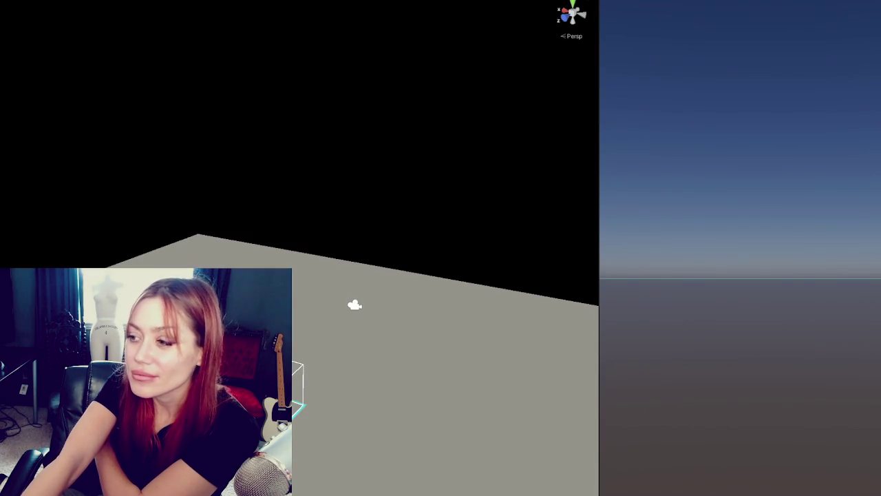
{"action": "mouse_move", "coordinate": [313, 64]}
{"action": "left_mouse_down"}
{"action": "mouse_move", "coordinate": [297, 127]}
{"action": "mouse_move", "coordinate": [316, 131]}
{"action": "left_mouse_up"}
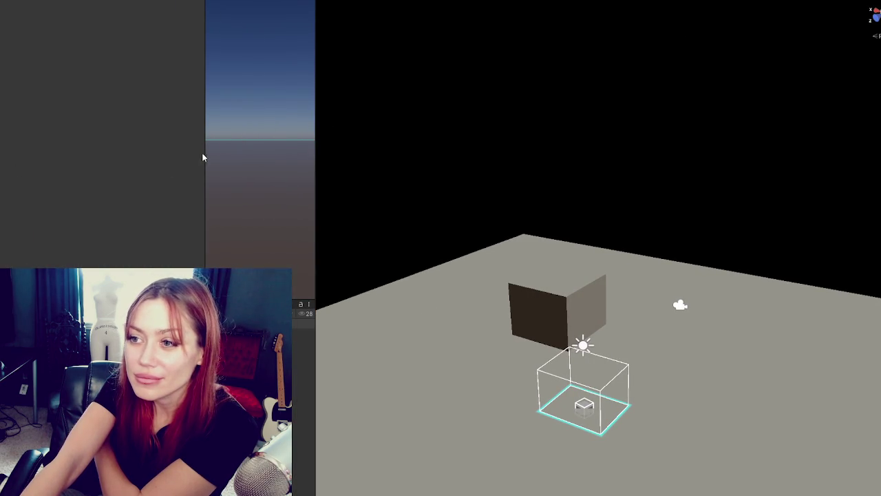
{"action": "left_click_drag", "start_coordinate": [204, 147], "coordinate": [11, 147]}
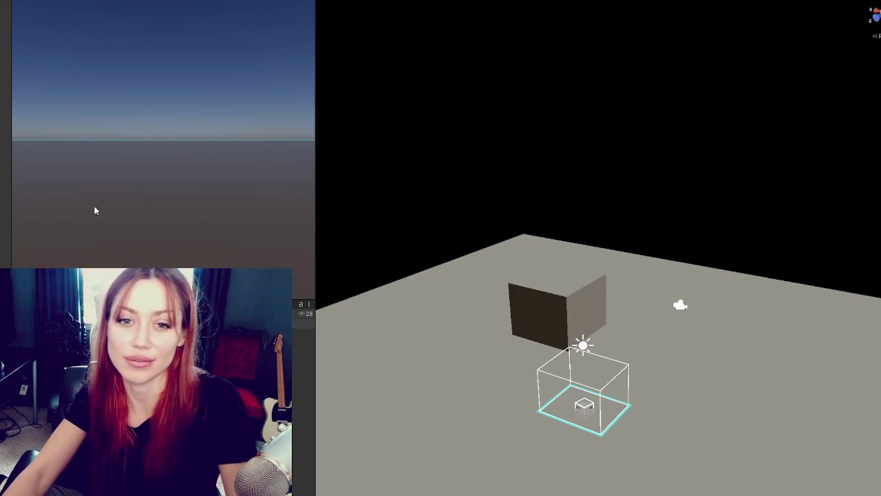
{"action": "mouse_move", "coordinate": [238, 300]}
{"action": "left_mouse_down"}
{"action": "mouse_move", "coordinate": [238, 252]}
{"action": "mouse_move", "coordinate": [232, 266]}
{"action": "left_mouse_up"}
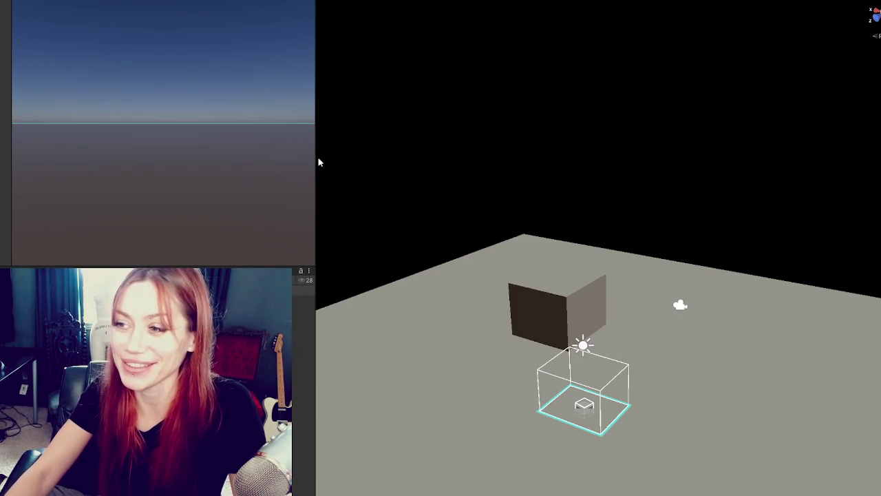
{"action": "left_click_drag", "start_coordinate": [314, 158], "coordinate": [291, 157]}
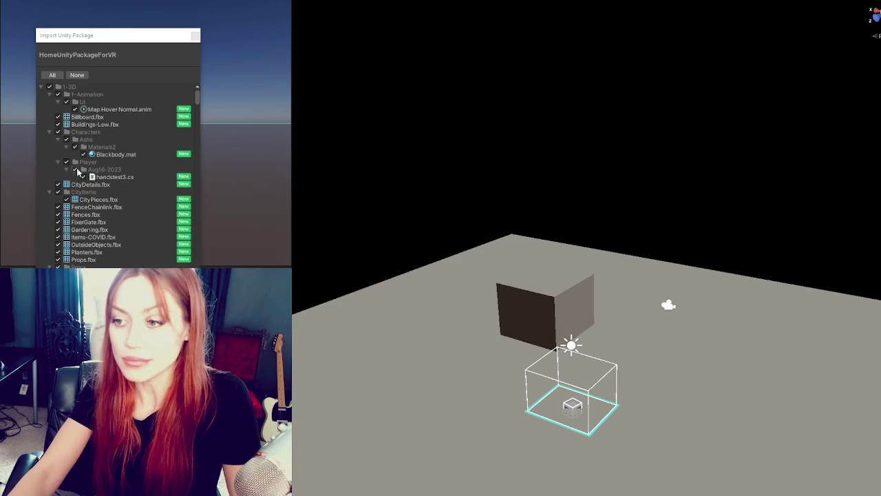
- Import all ticked HomeUnityPackageForVR assets, including Billboard.fbx and Fences.fbx
{"action": "left_click", "coordinate": [100, 234]}
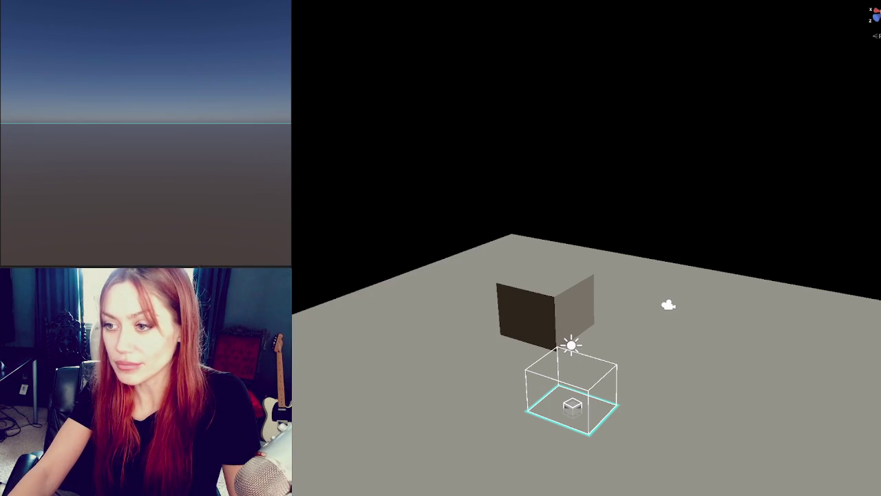
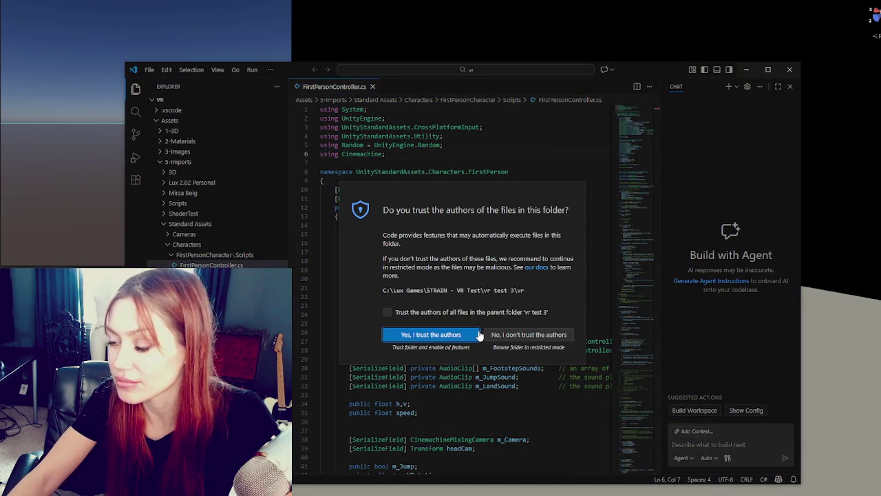
- Trust the project folder's authors in Visual Studio Code and close the FirstPersonController.cs editor window
{"action": "left_click", "coordinate": [477, 333]}
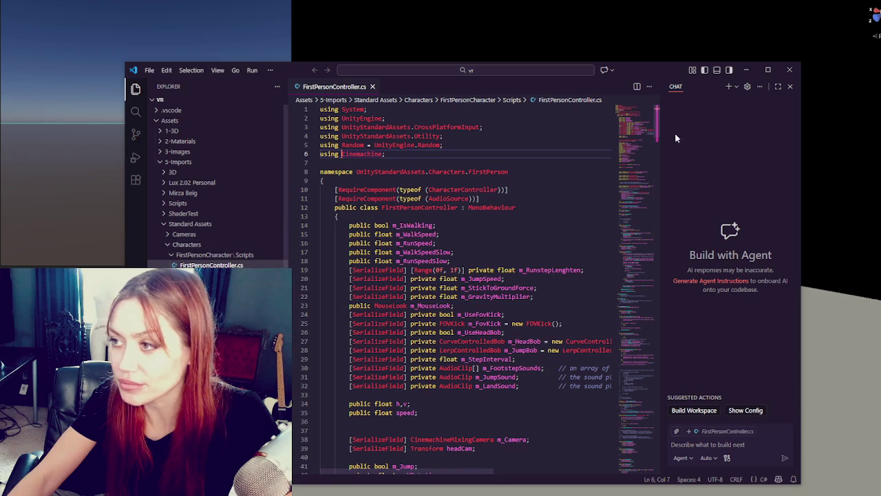
{"action": "left_click", "coordinate": [791, 71]}
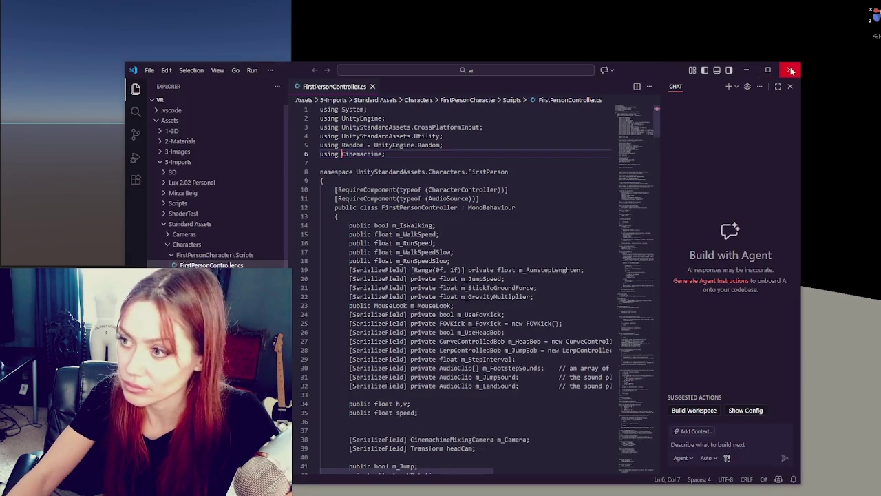
{"action": "left_click", "coordinate": [791, 71]}
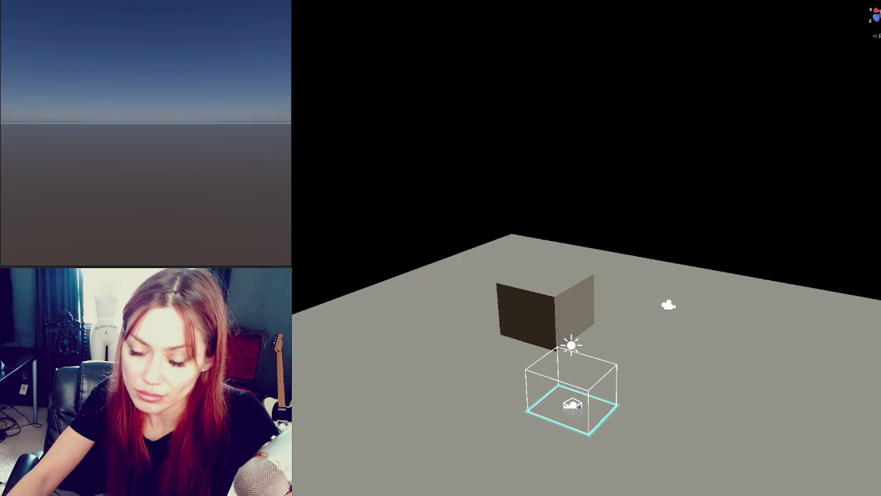
- Delete the Assets/5-Imports/Standard Assets folder and confirm the deletion
{"action": "key", "text": "Delete"}
{"action": "key", "text": "Return"}
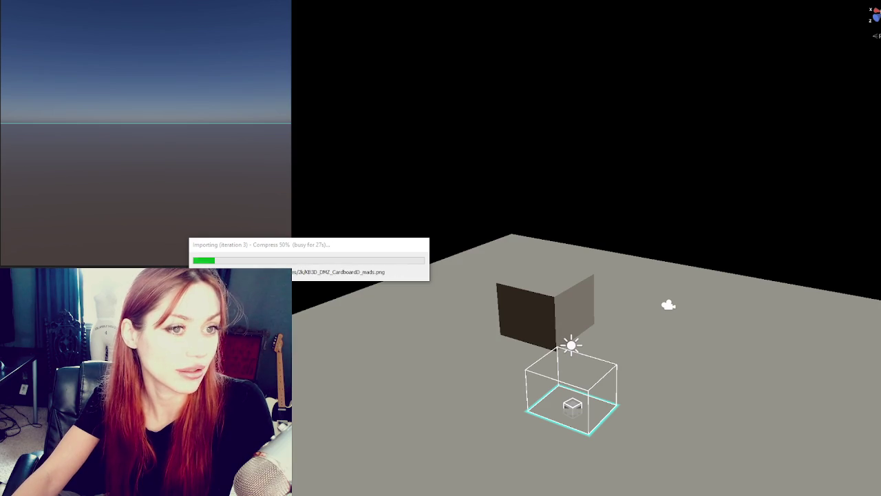
- Switch to the bøfsandwich image results and preview the Mummum.dk and Gastromand.dk images
{"action": "key", "text": "alt+Tab"}
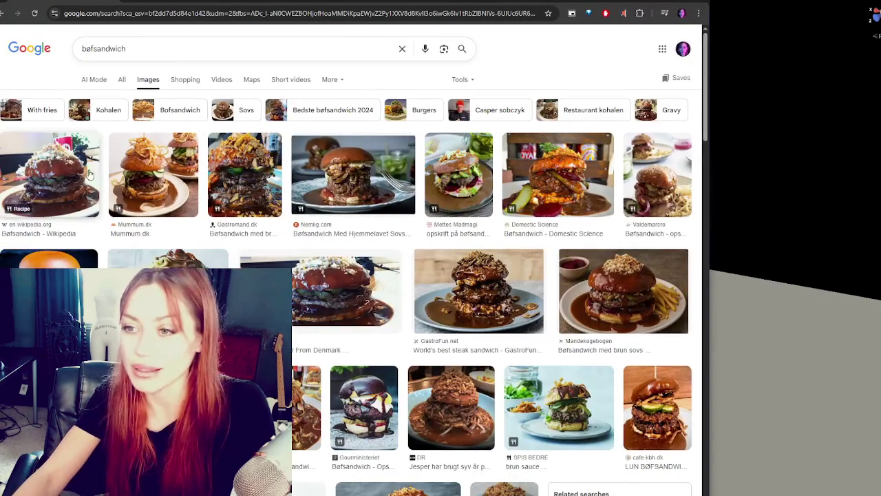
{"action": "left_click", "coordinate": [153, 173]}
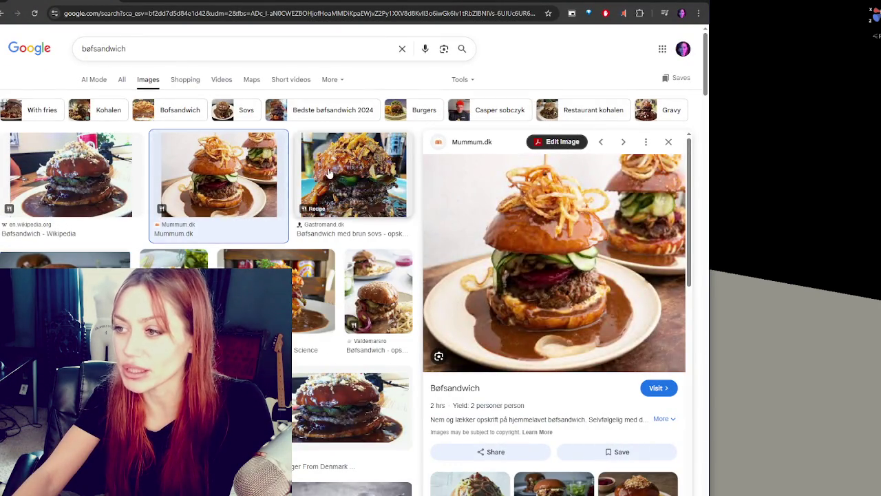
{"action": "left_click", "coordinate": [329, 173]}
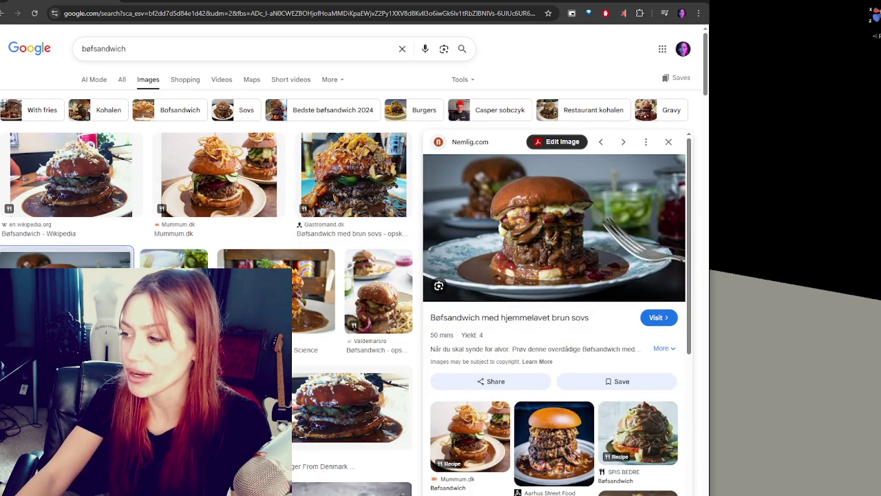
{"action": "scroll", "coordinate": [119, 262], "scroll_direction": "down", "scroll_amount": 1}
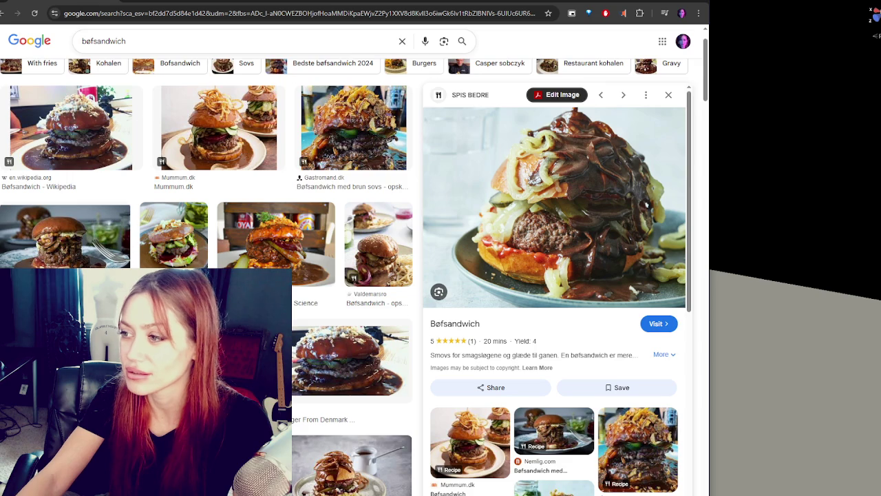
{"action": "key", "text": "Right"}
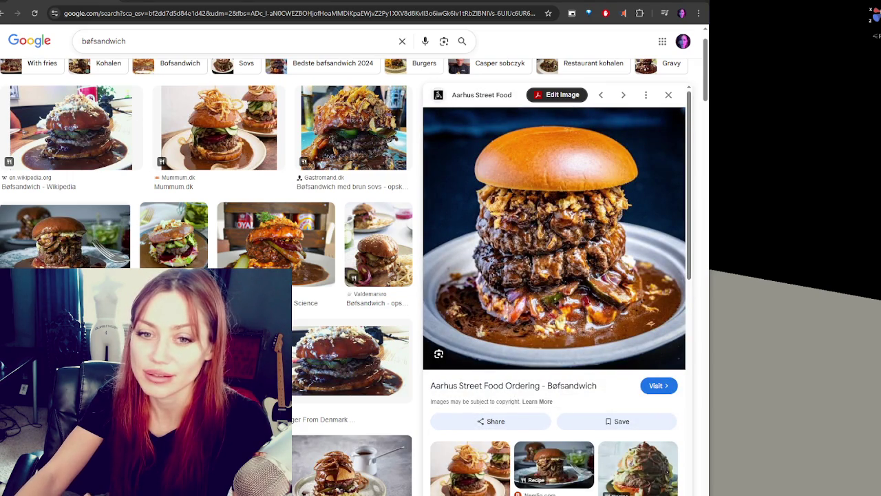
{"action": "scroll", "coordinate": [183, 263], "scroll_direction": "down", "scroll_amount": 3}
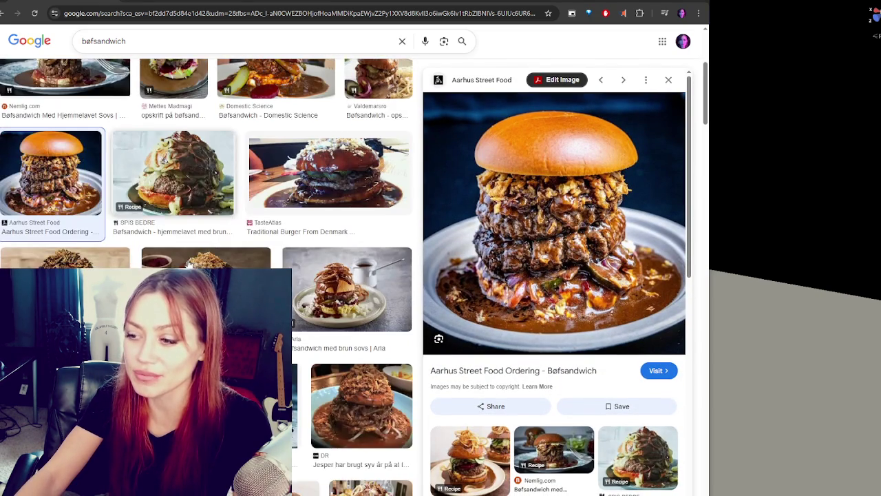
- Preview GastroFun.net's World's best steak sandwich image and scroll through its details
{"action": "left_click", "coordinate": [103, 257]}
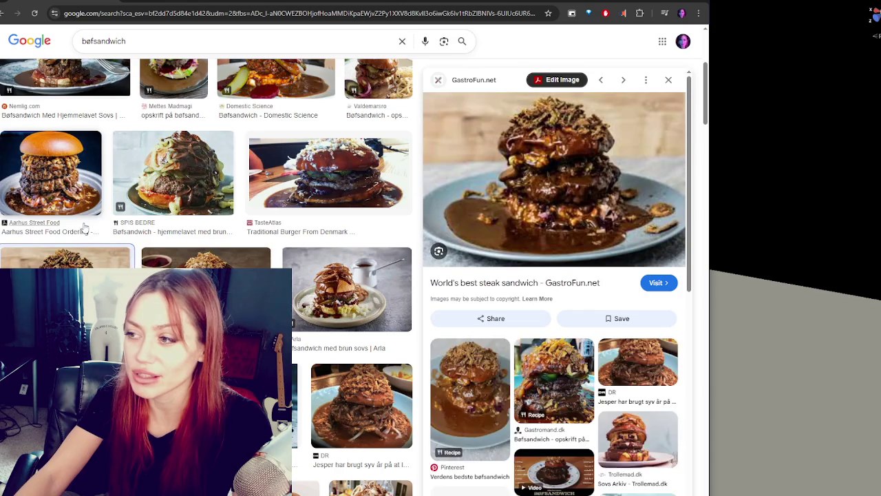
{"action": "scroll", "coordinate": [94, 206], "scroll_direction": "up", "scroll_amount": 4}
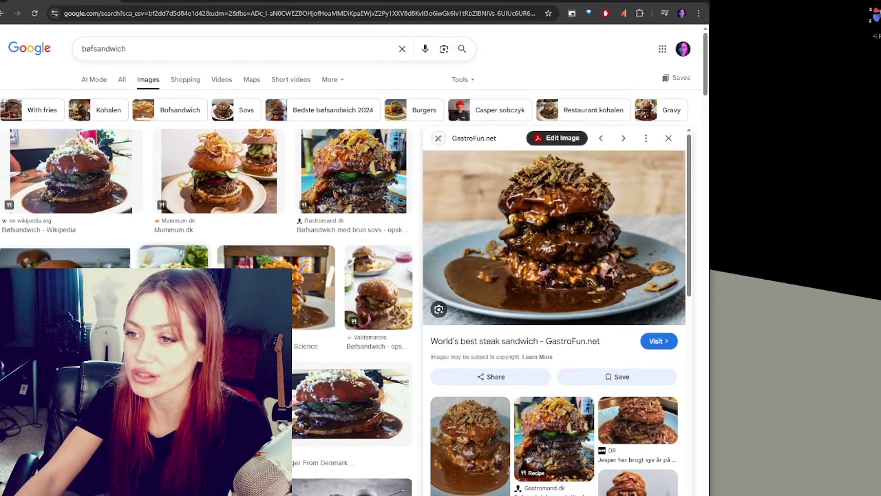
{"action": "scroll", "coordinate": [218, 196], "scroll_direction": "down", "scroll_amount": 2}
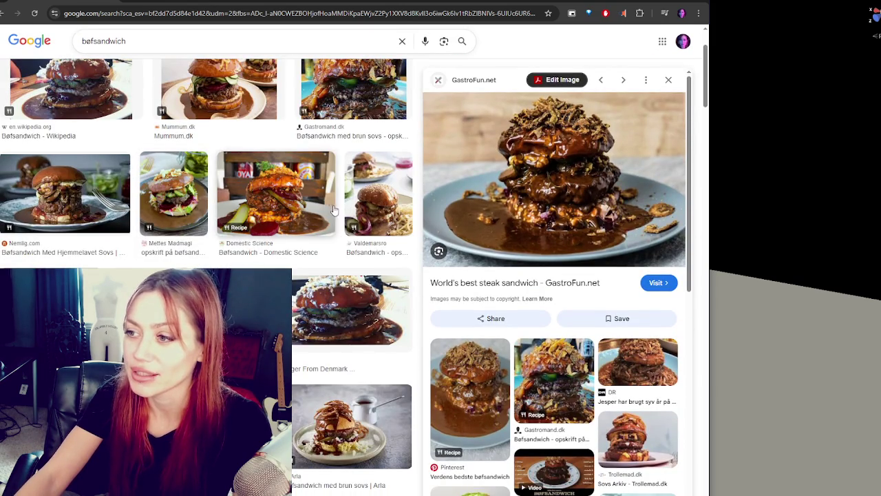
{"action": "scroll", "coordinate": [217, 196], "scroll_direction": "down", "scroll_amount": 4}
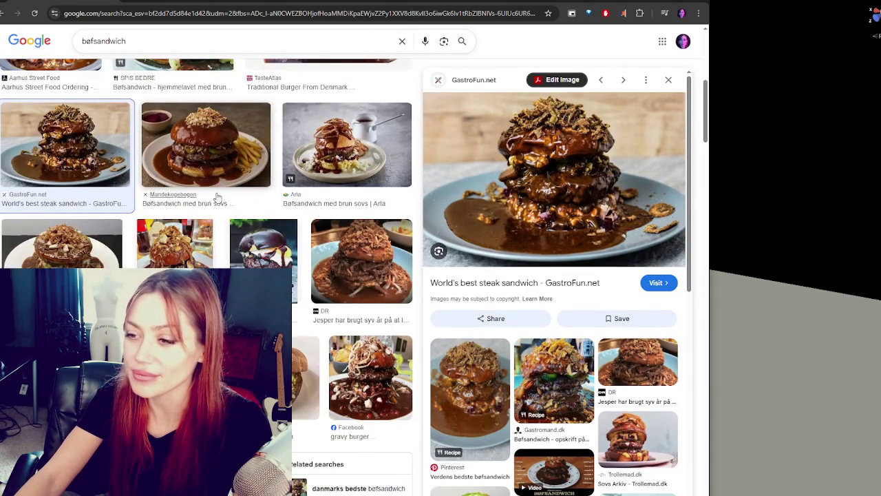
{"action": "scroll", "coordinate": [174, 206], "scroll_direction": "up", "scroll_amount": 2}
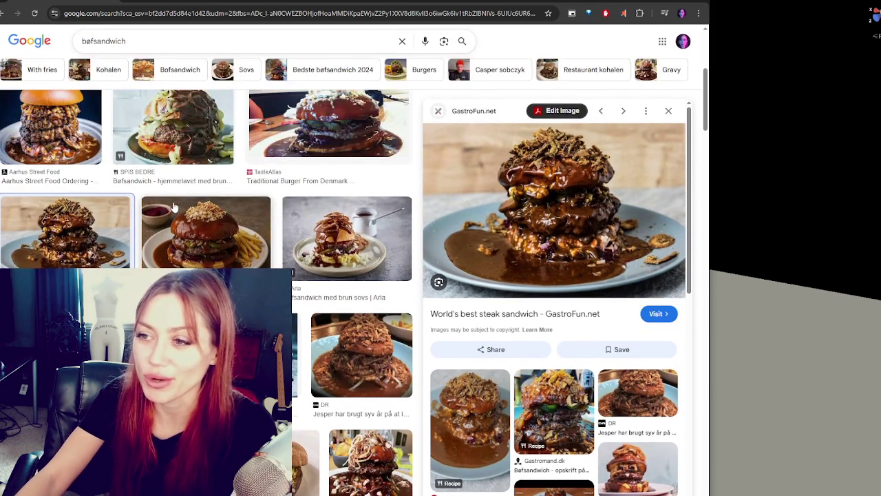
{"action": "scroll", "coordinate": [175, 207], "scroll_direction": "down", "scroll_amount": 5}
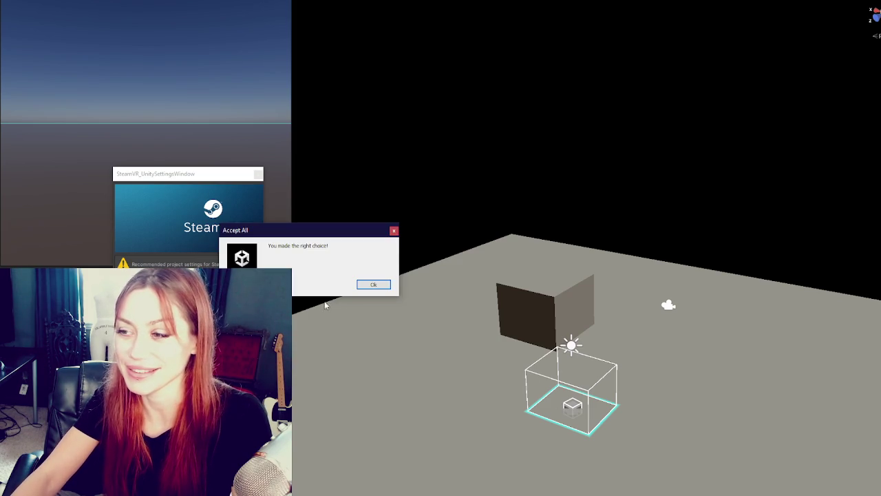
- Dismiss the SteamVR 'You made the right choice!' confirmation with OK
{"action": "left_click", "coordinate": [367, 287]}
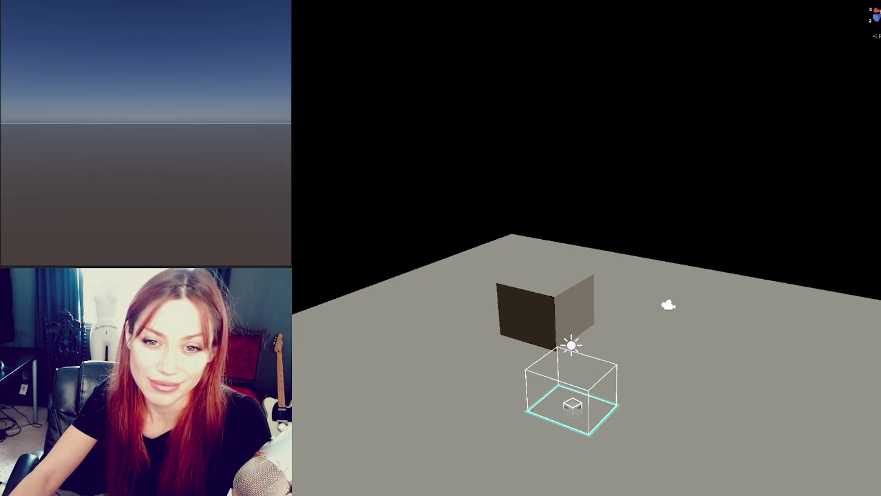
- Undo with Ctrl+Z to restore the fenced courtyard level and its trees
{"action": "key", "text": "ctrl+z"}
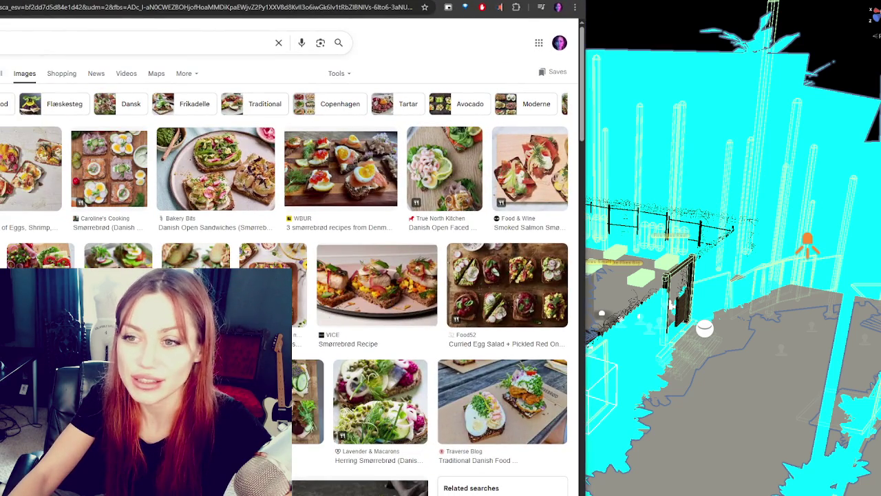
- Preview the first smørrebrød results, from Noshing With The Nolands through Food & Wine, back to Bakery Bits
{"action": "left_click", "coordinate": [40, 174]}
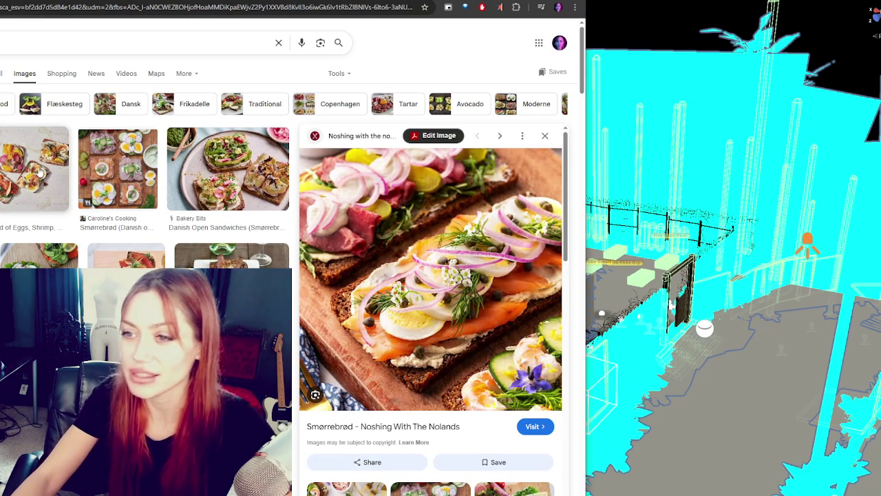
{"action": "left_click", "coordinate": [125, 175]}
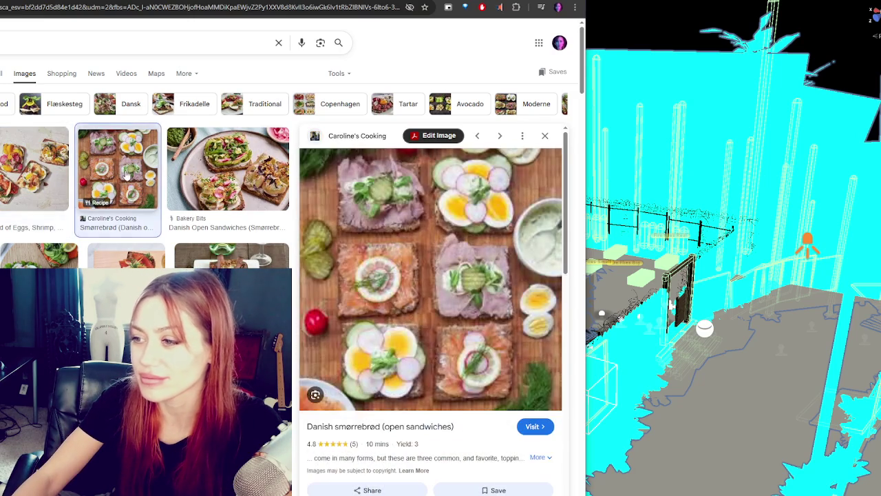
{"action": "left_click", "coordinate": [205, 169]}
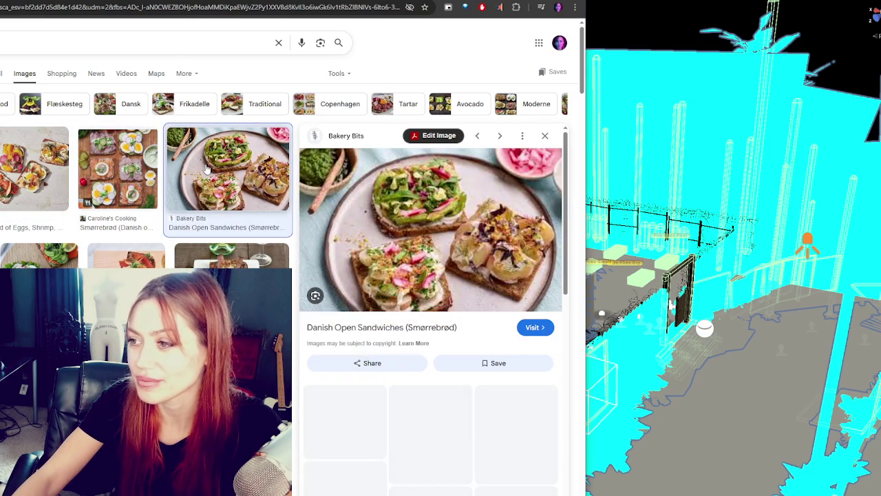
{"action": "left_click", "coordinate": [210, 262]}
{"action": "left_click", "coordinate": [40, 256]}
{"action": "left_click", "coordinate": [124, 255]}
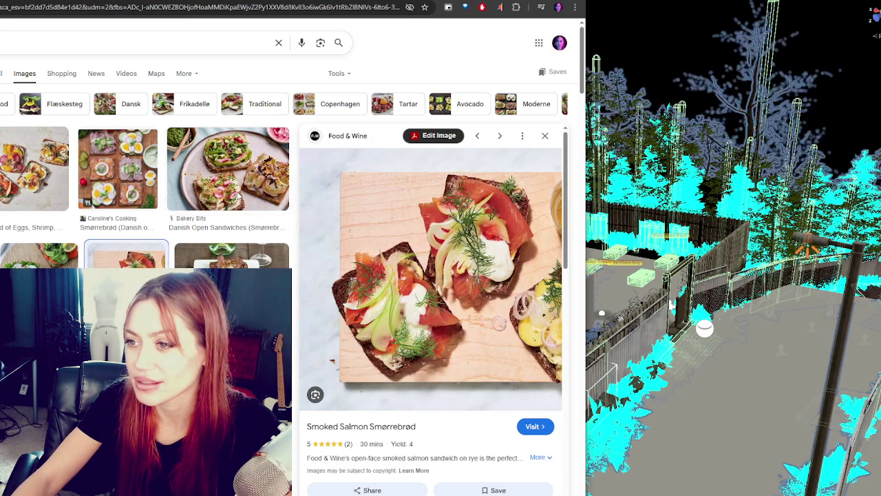
{"action": "left_click", "coordinate": [237, 196]}
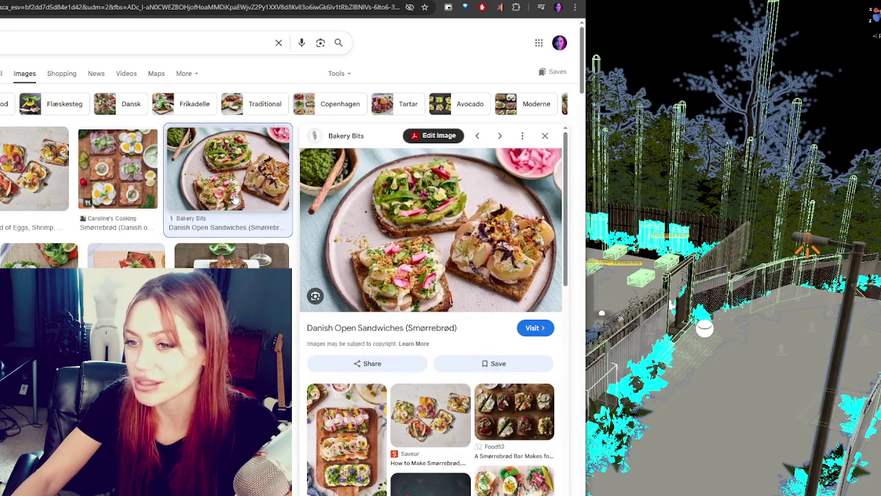
- Step through further smørrebrød previews, including the Skandibaking and Gastro 41 photos
{"action": "key", "text": "Right"}
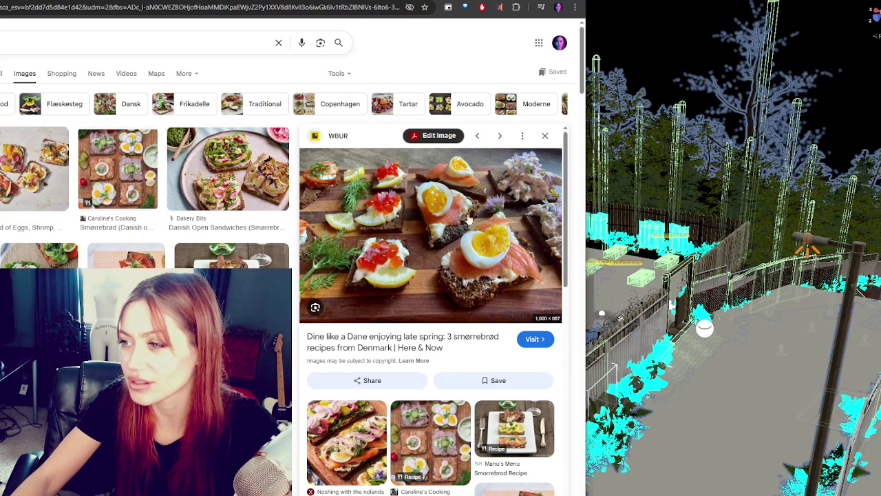
{"action": "scroll", "coordinate": [71, 261], "scroll_direction": "down", "scroll_amount": 1}
{"action": "left_click", "coordinate": [71, 261]}
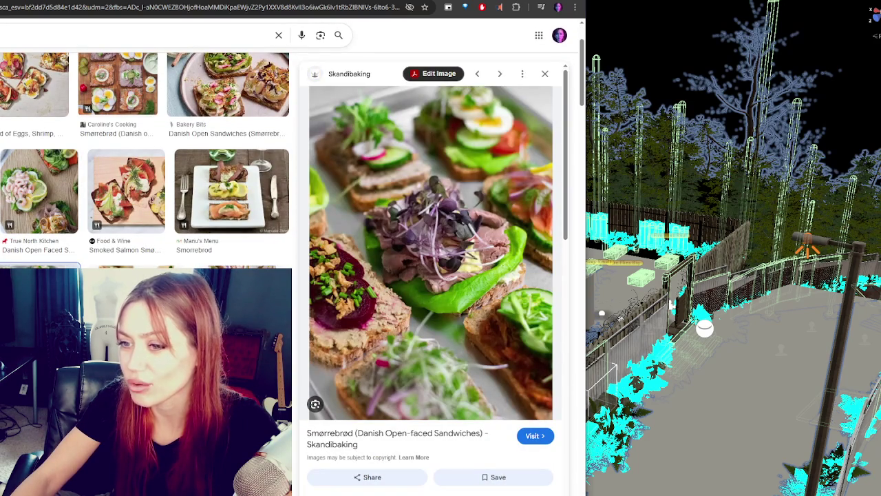
{"action": "key", "text": "Right"}
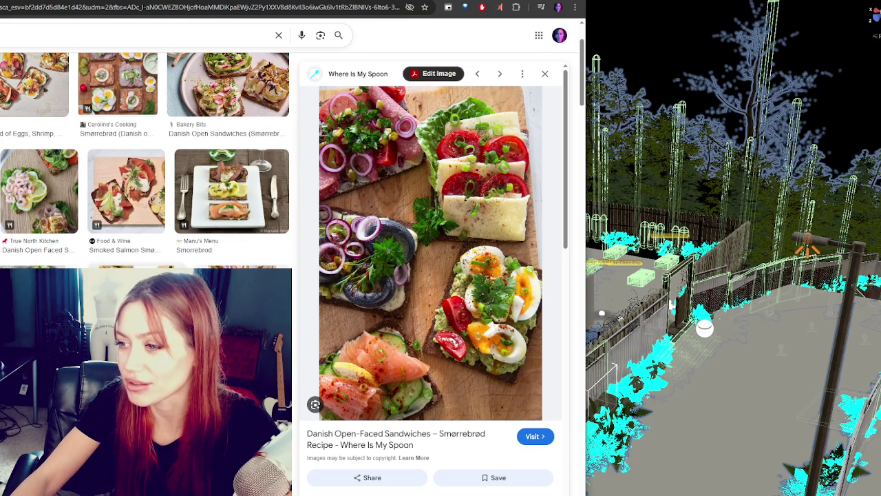
{"action": "key", "text": "Right"}
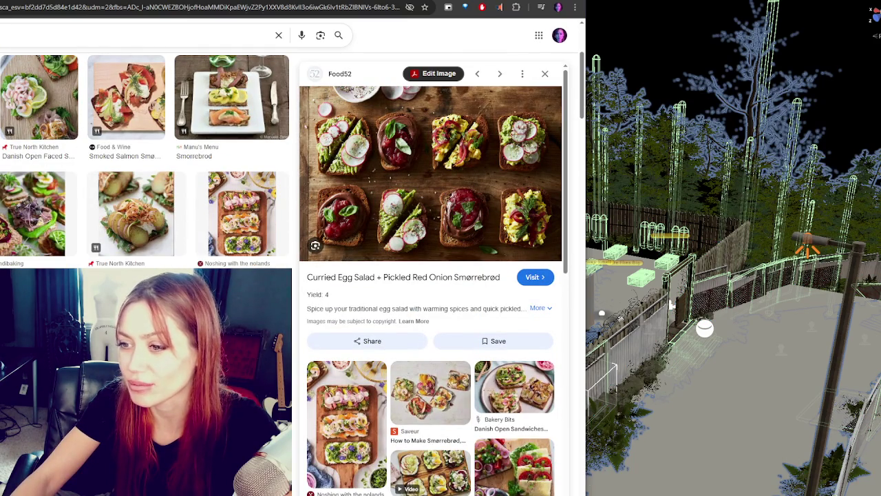
{"action": "scroll", "coordinate": [154, 206], "scroll_direction": "down", "scroll_amount": 2}
{"action": "left_click", "coordinate": [154, 261]}
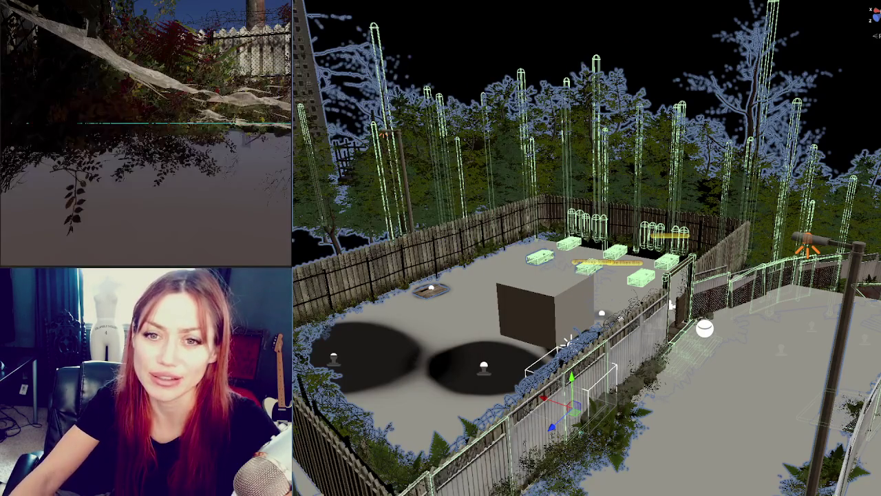
- Delete the brown placeholder cube and frame the ground and fence object in view
{"action": "left_click", "coordinate": [579, 307]}
{"action": "key", "text": "Delete"}
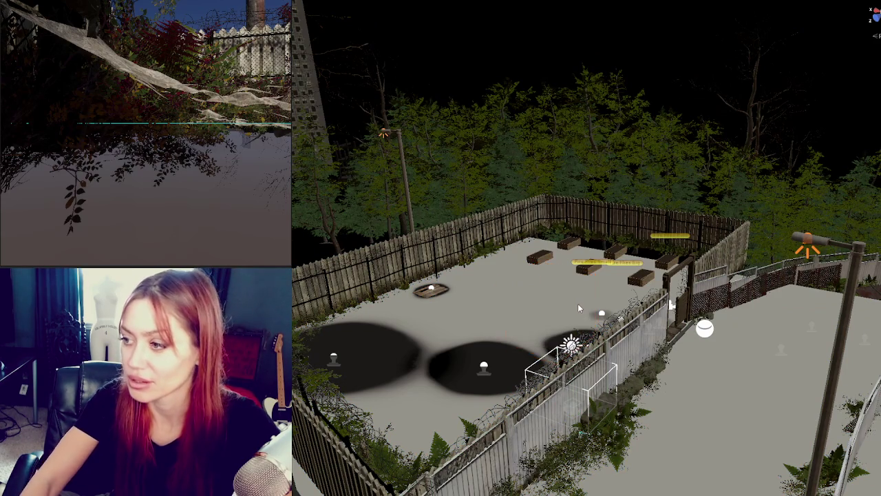
{"action": "left_click", "coordinate": [527, 291]}
{"action": "key", "text": "f"}
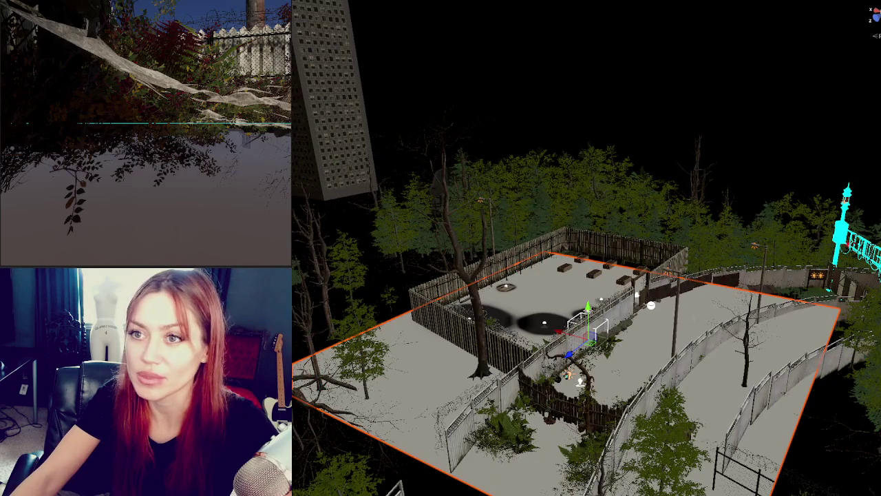
{"action": "scroll", "coordinate": [502, 301], "scroll_direction": "up", "scroll_amount": 10}
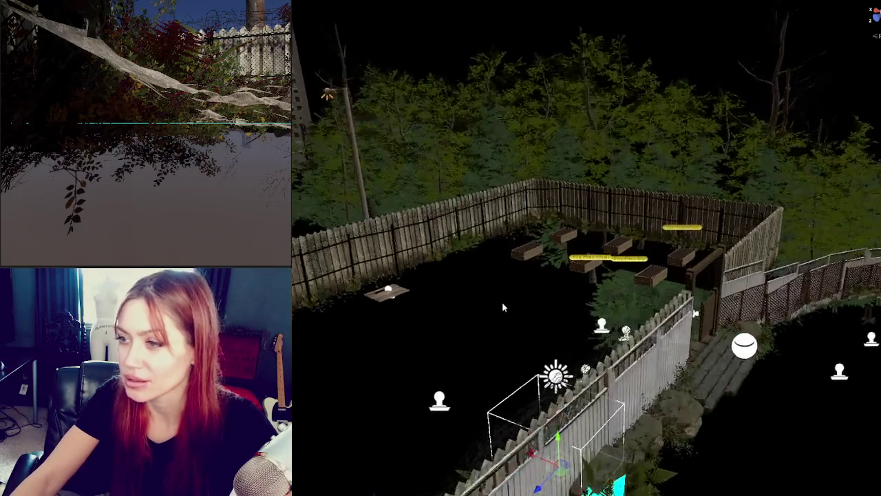
{"action": "scroll", "coordinate": [502, 307], "scroll_direction": "up", "scroll_amount": 2}
- Inspect the gate and the terrain near the EXIT sign, widening the Inspector panel
{"action": "key", "text": "ctrl+a"}
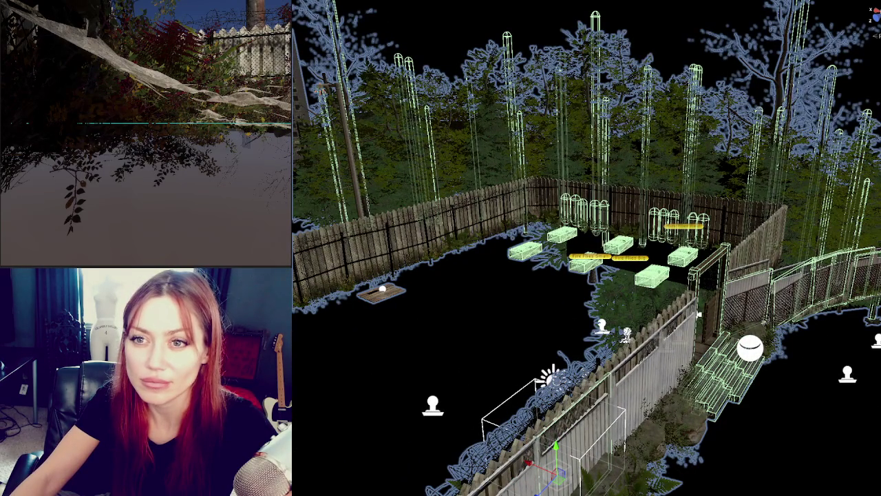
{"action": "left_click", "coordinate": [709, 289]}
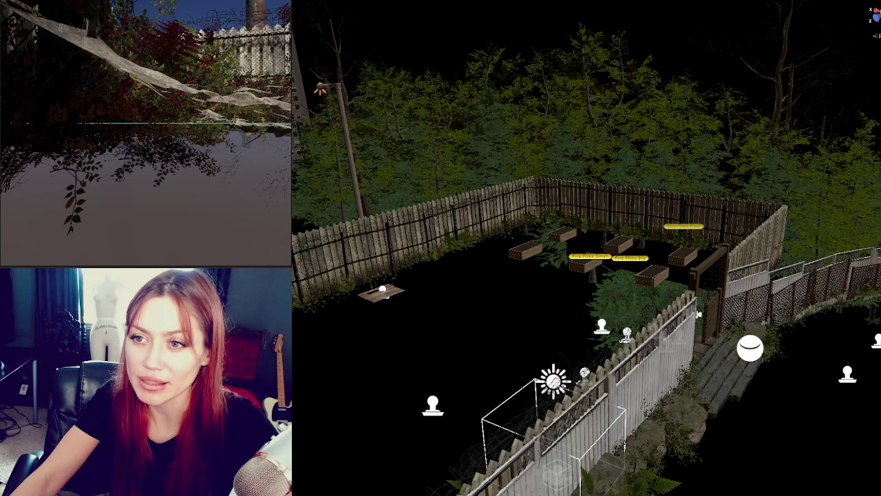
{"action": "left_click_drag", "start_coordinate": [3, 94], "coordinate": [122, 94]}
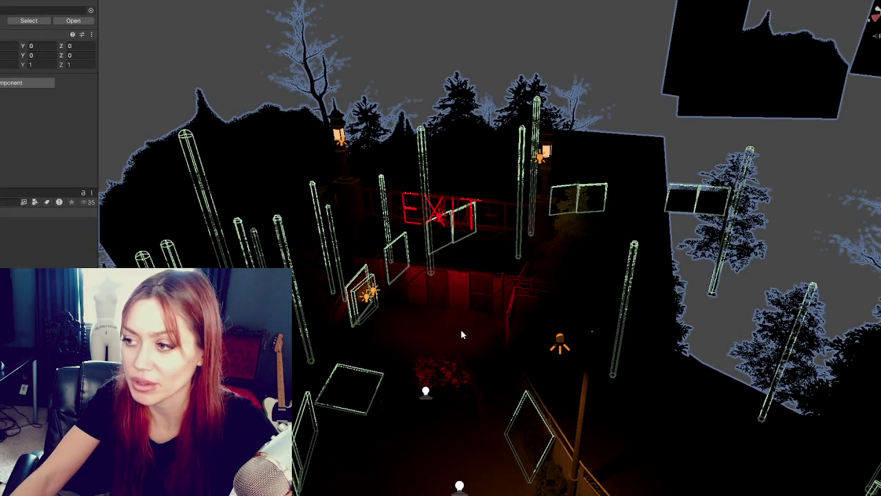
{"action": "left_click", "coordinate": [461, 329]}
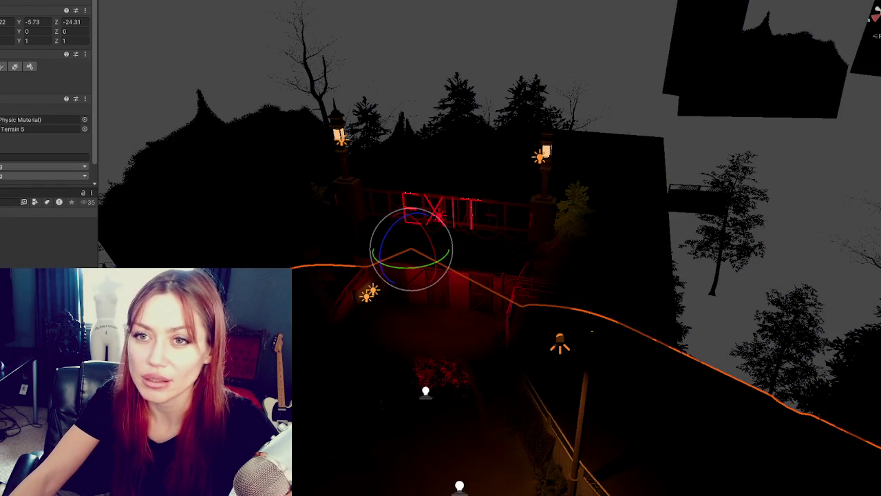
{"action": "key", "text": "Escape"}
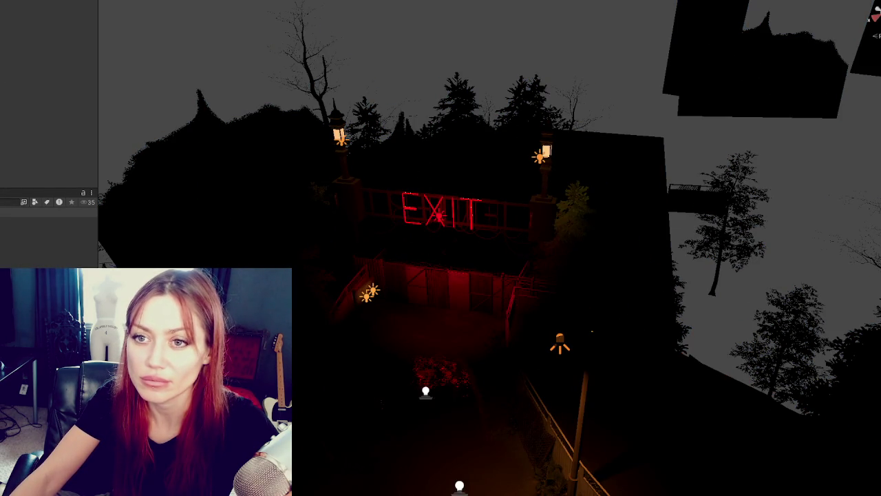
{"action": "key", "text": "ctrl+a"}
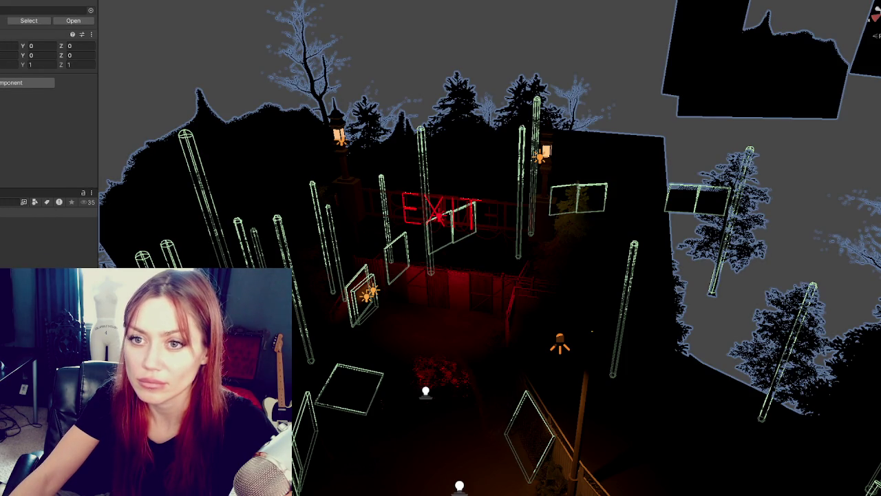
{"action": "left_click", "coordinate": [411, 251]}
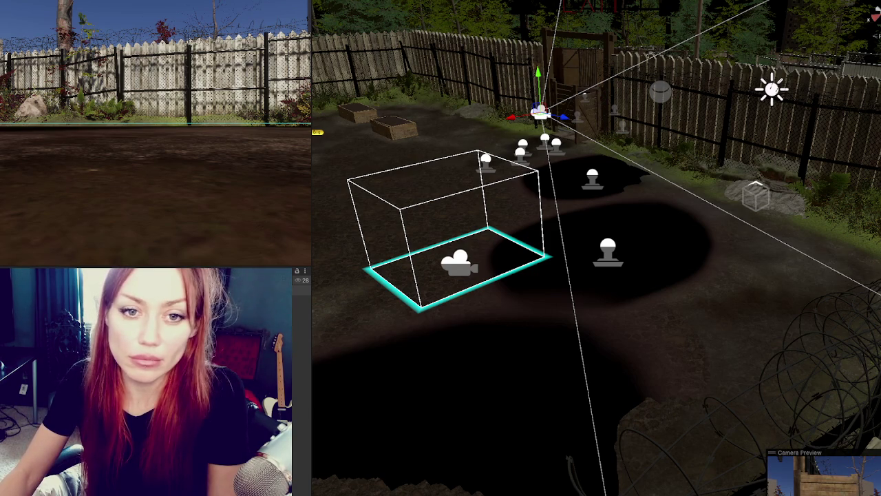
- Set the courtyard group's scale to 0.9
{"action": "left_click", "coordinate": [755, 195]}
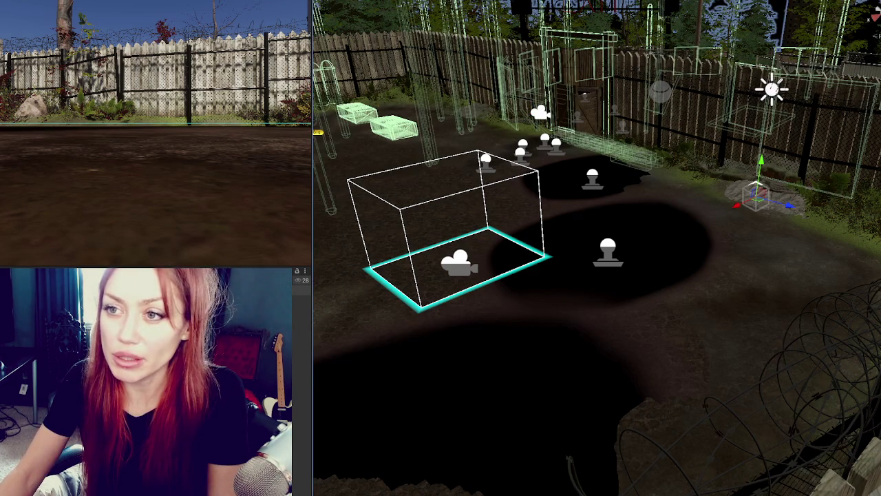
{"action": "left_click", "coordinate": [38, 62]}
{"action": "key", "text": "BackSpace"}
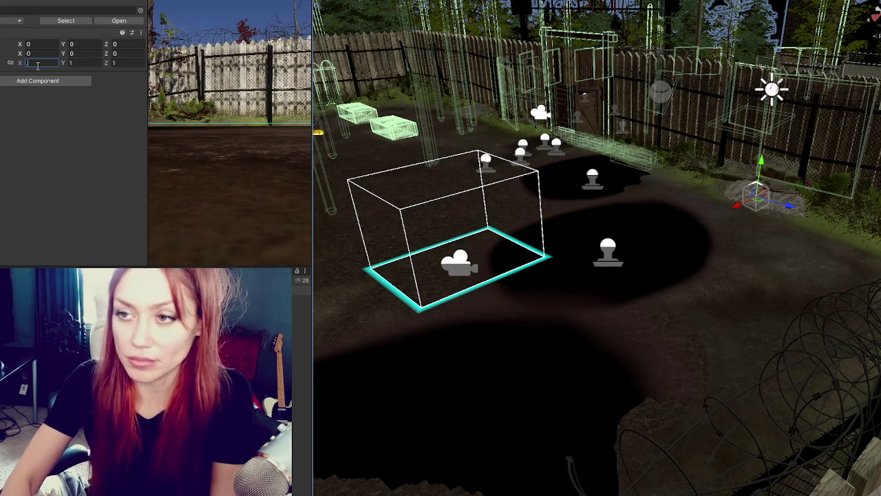
{"action": "type", "text": "0.9"}
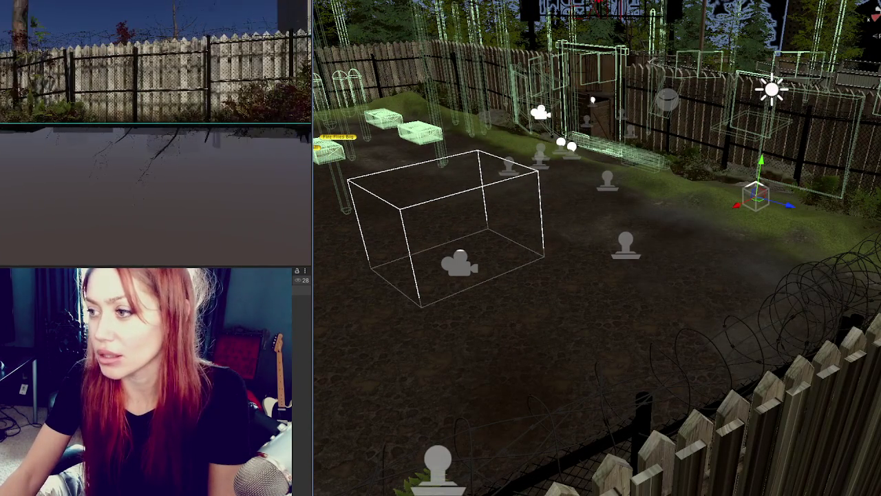
- Move the camera rig back toward the yard's back gate and raise it higher
{"action": "left_click", "coordinate": [480, 265]}
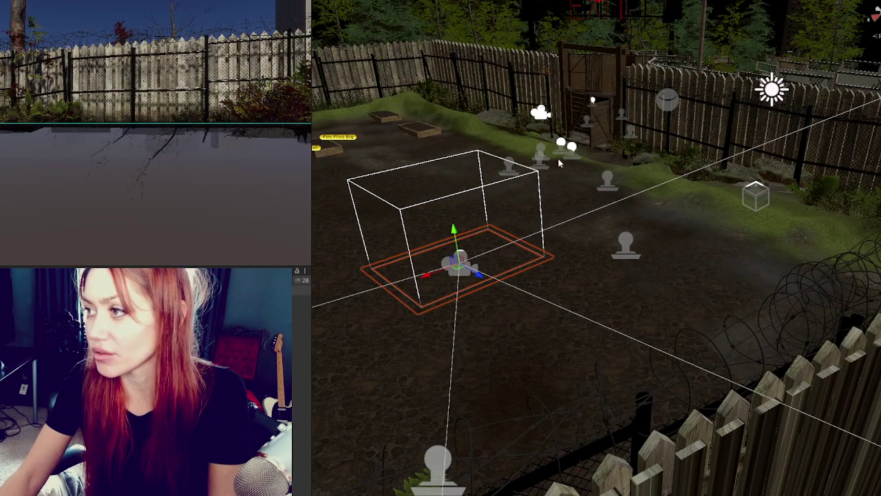
{"action": "mouse_move", "coordinate": [487, 279]}
{"action": "left_mouse_down"}
{"action": "mouse_move", "coordinate": [656, 213]}
{"action": "mouse_move", "coordinate": [550, 181]}
{"action": "left_mouse_up"}
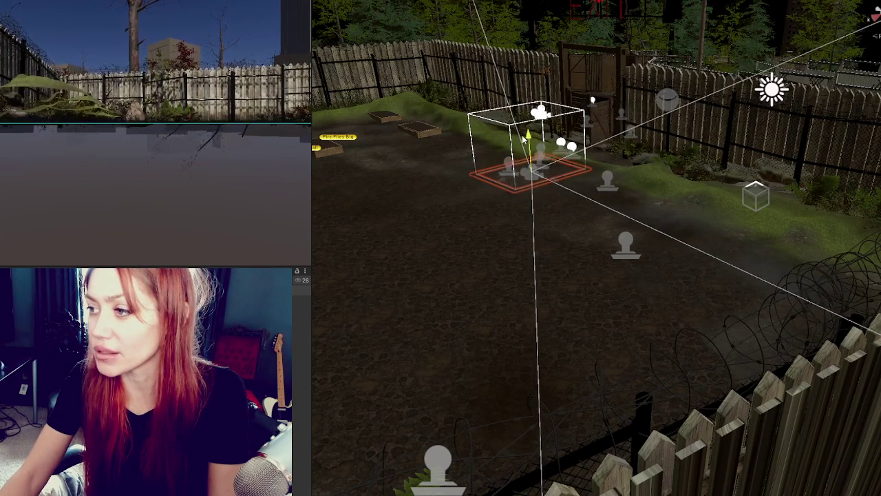
{"action": "left_click_drag", "start_coordinate": [525, 137], "coordinate": [526, 122]}
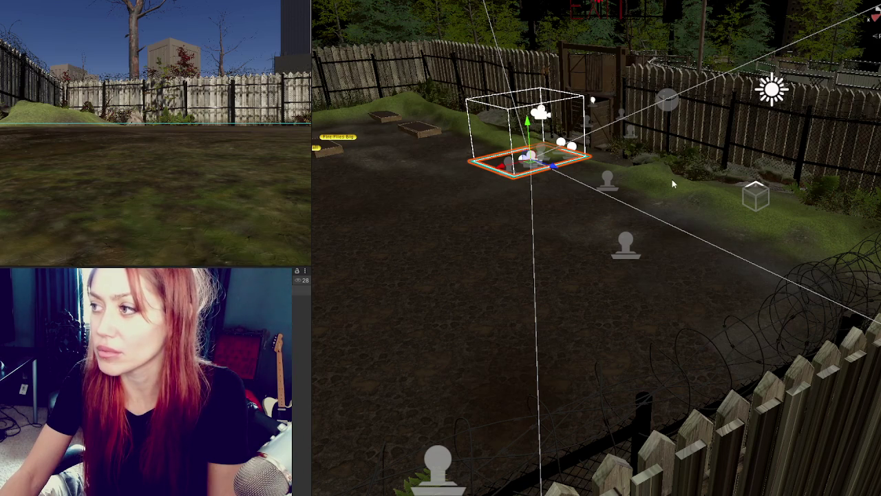
{"action": "scroll", "coordinate": [502, 184], "scroll_direction": "down", "scroll_amount": 5}
{"action": "key", "text": "ctrl+a"}
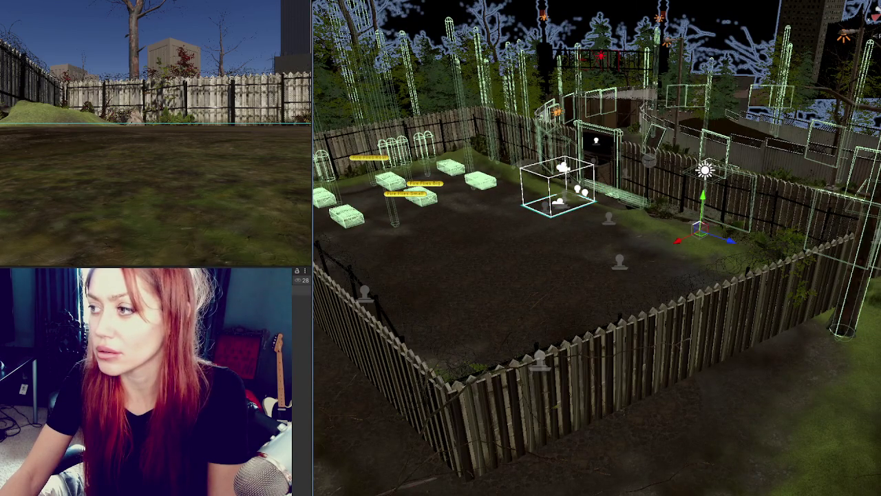
{"action": "mouse_move", "coordinate": [592, 275]}
{"action": "left_mouse_down"}
{"action": "mouse_move", "coordinate": [249, 134]}
{"action": "mouse_move", "coordinate": [173, 131]}
{"action": "left_mouse_up"}
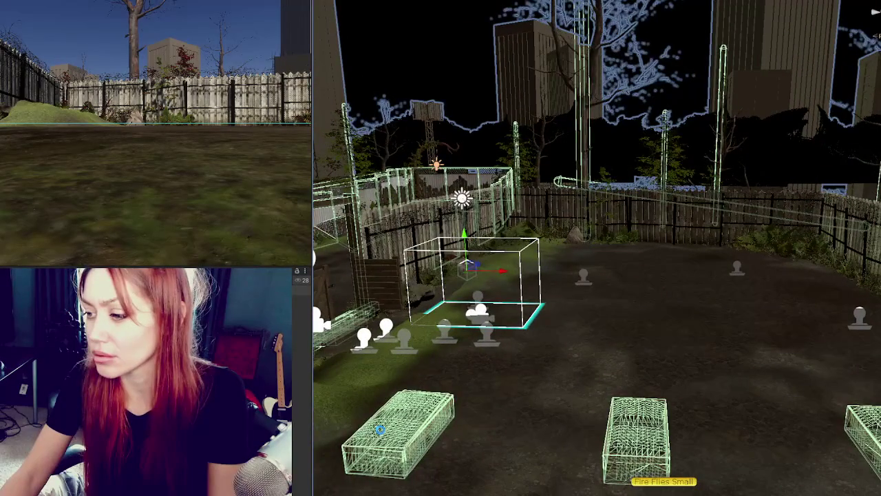
{"action": "left_click", "coordinate": [379, 428]}
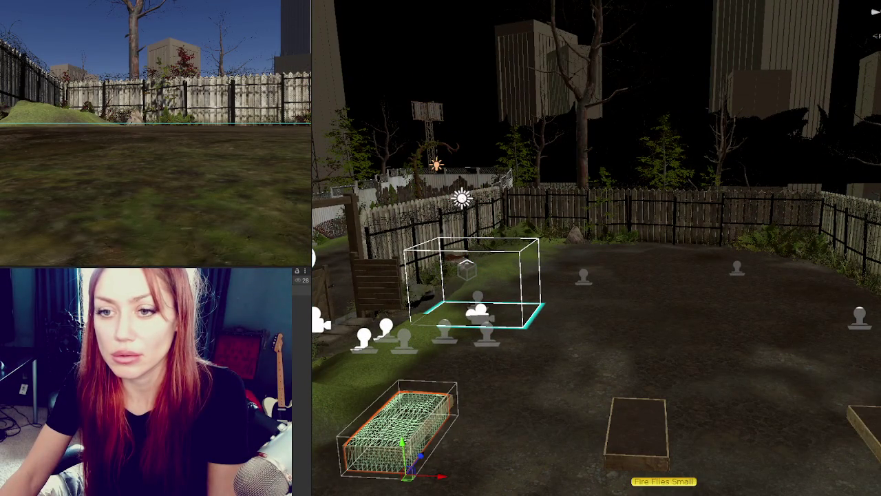
{"action": "key", "text": "ctrl+z"}
{"action": "key", "text": "ctrl+z"}
{"action": "key", "text": "ctrl+z"}
{"action": "key", "text": "ctrl+y"}
{"action": "key", "text": "ctrl+z"}
{"action": "key", "text": "ctrl+y"}
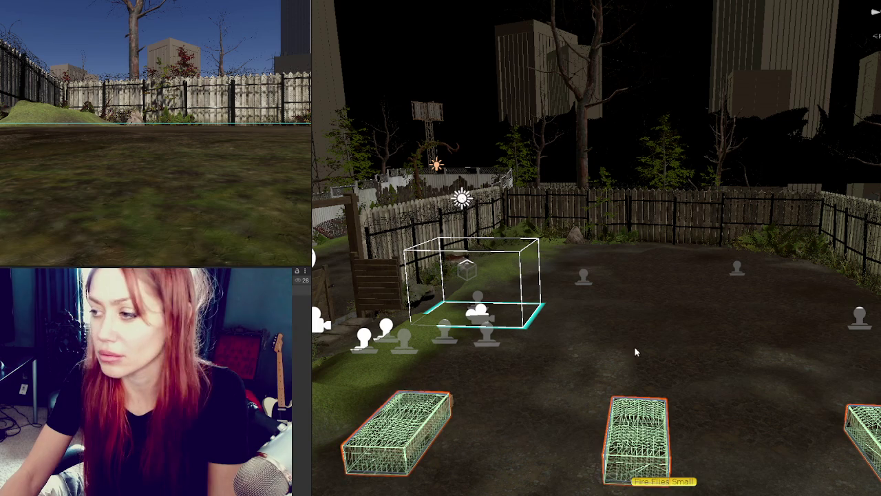
{"action": "key", "text": "f"}
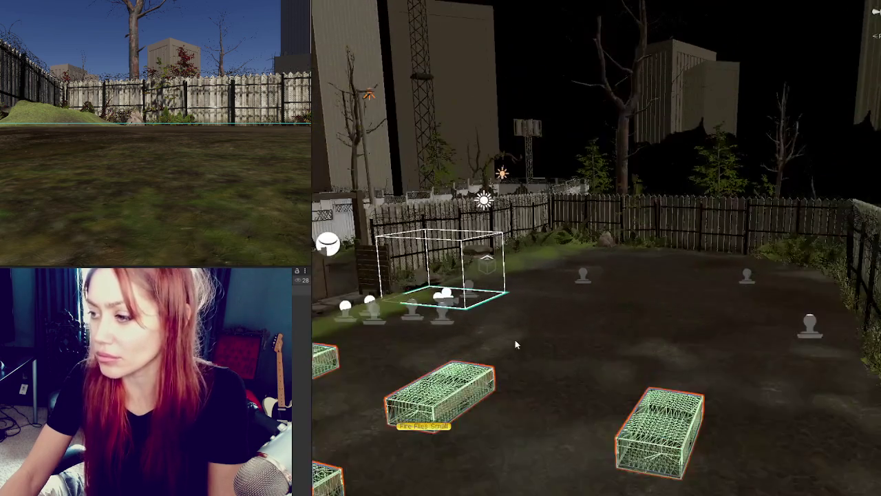
{"action": "mouse_move", "coordinate": [515, 339]}
{"action": "left_mouse_down"}
{"action": "mouse_move", "coordinate": [497, 314]}
{"action": "mouse_move", "coordinate": [512, 240]}
{"action": "left_mouse_up"}
{"action": "left_click", "coordinate": [585, 227]}
{"action": "key", "text": "f"}
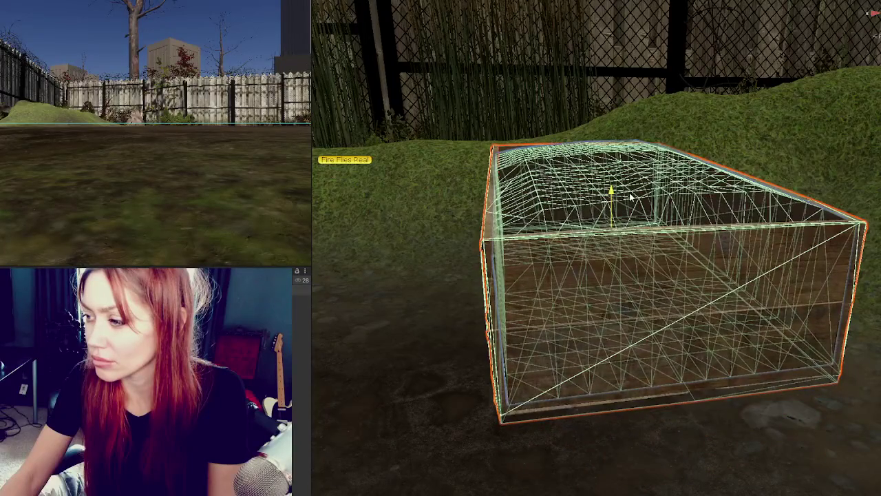
{"action": "scroll", "coordinate": [626, 207], "scroll_direction": "up", "scroll_amount": 3}
{"action": "scroll", "coordinate": [565, 256], "scroll_direction": "down", "scroll_amount": 5}
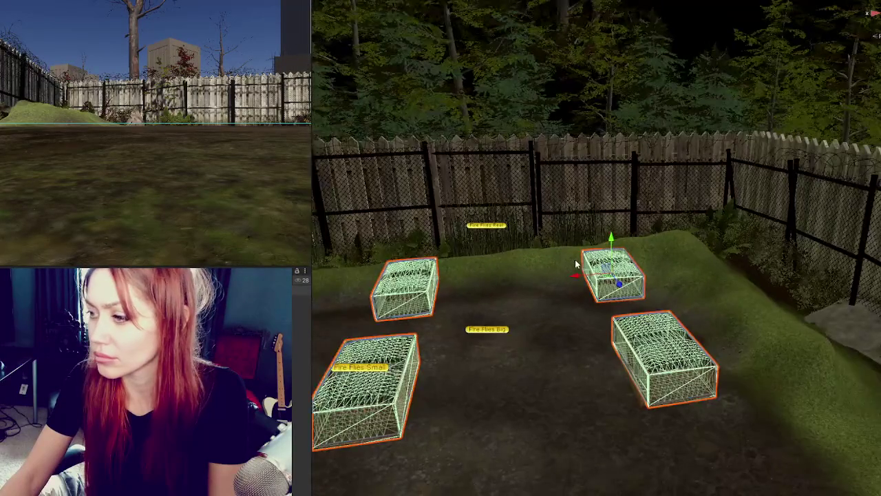
{"action": "scroll", "coordinate": [572, 285], "scroll_direction": "down", "scroll_amount": 2}
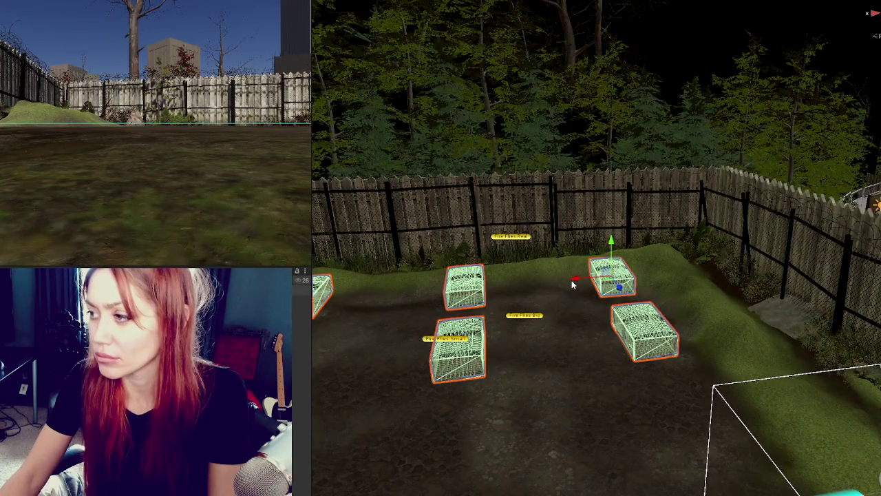
{"action": "scroll", "coordinate": [572, 284], "scroll_direction": "down", "scroll_amount": 2}
{"action": "scroll", "coordinate": [571, 284], "scroll_direction": "down", "scroll_amount": 3}
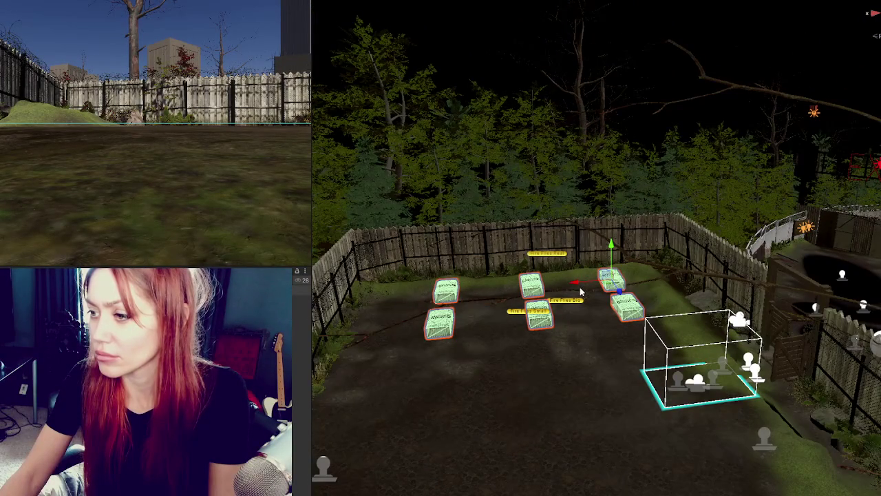
{"action": "left_click", "coordinate": [611, 281]}
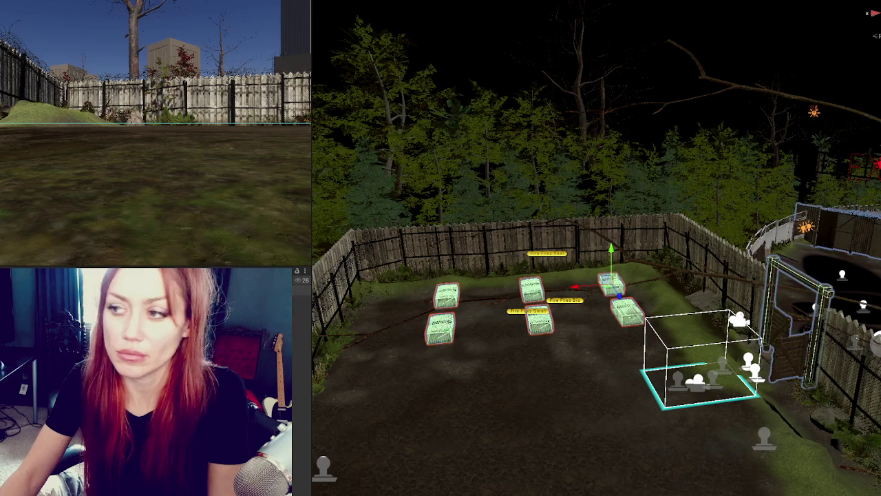
{"action": "left_click", "coordinate": [697, 378]}
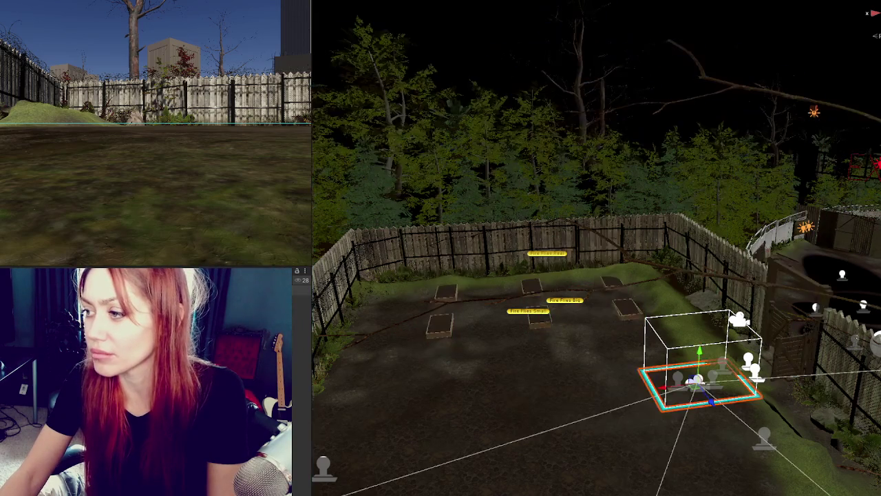
{"action": "left_click", "coordinate": [764, 435]}
{"action": "key", "text": "ctrl+a"}
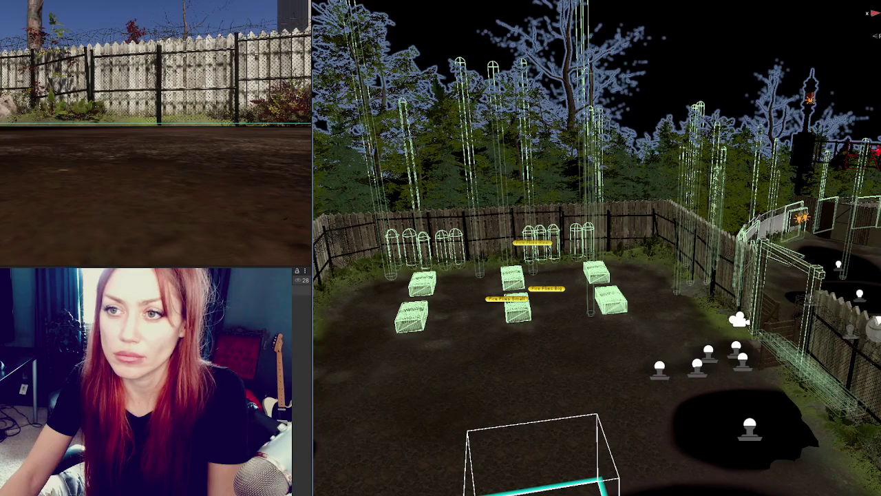
{"action": "key", "text": "shift+d"}
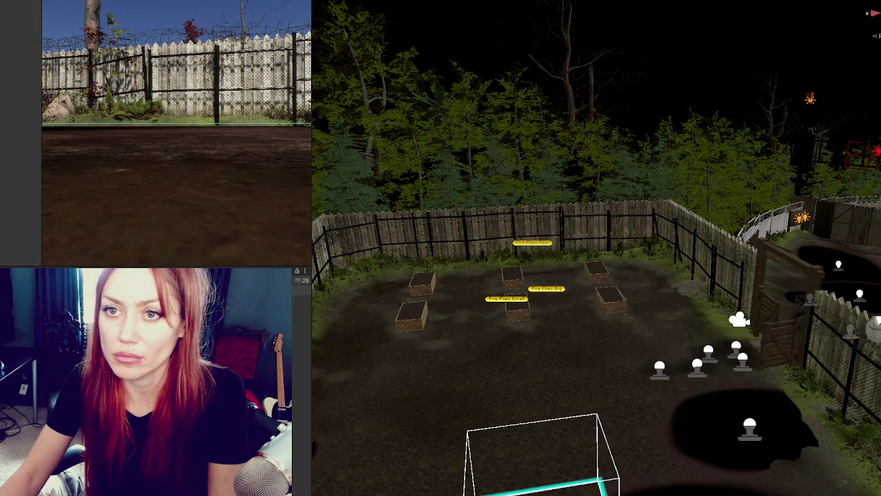
{"action": "key", "text": "ctrl+z"}
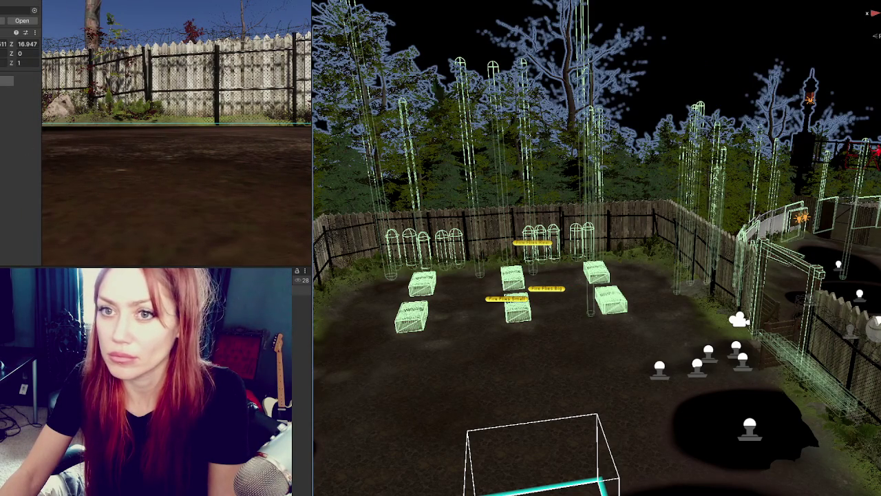
{"action": "left_click", "coordinate": [610, 298]}
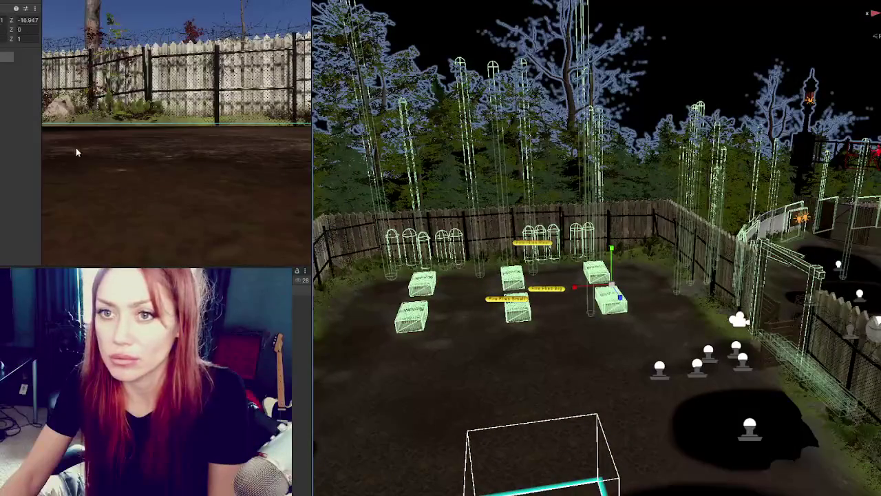
{"action": "left_click", "coordinate": [478, 383]}
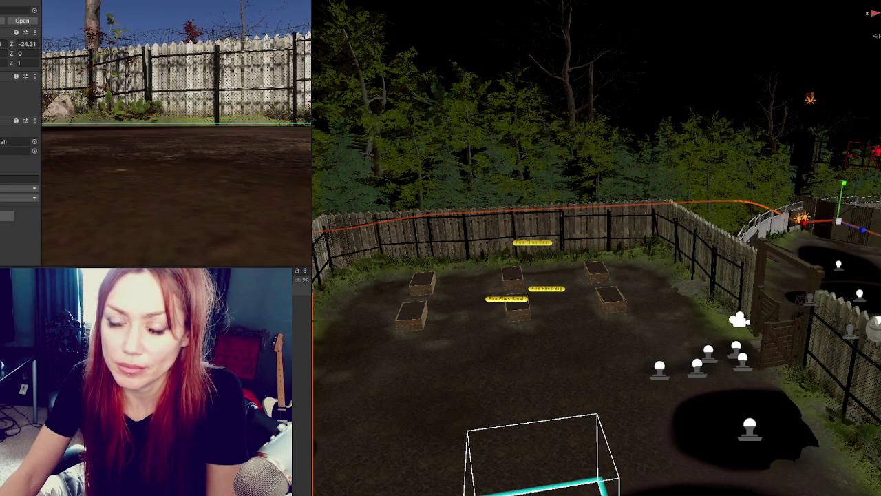
{"action": "left_click", "coordinate": [609, 298]}
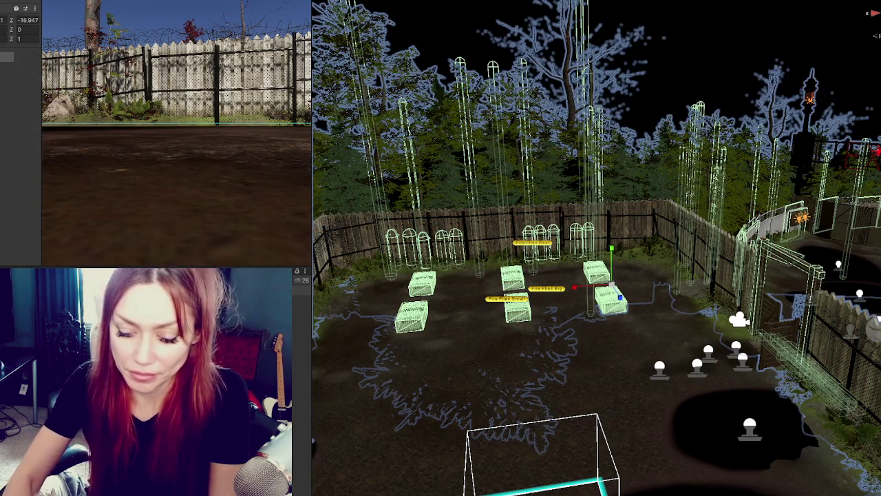
{"action": "type", "text": "8"}
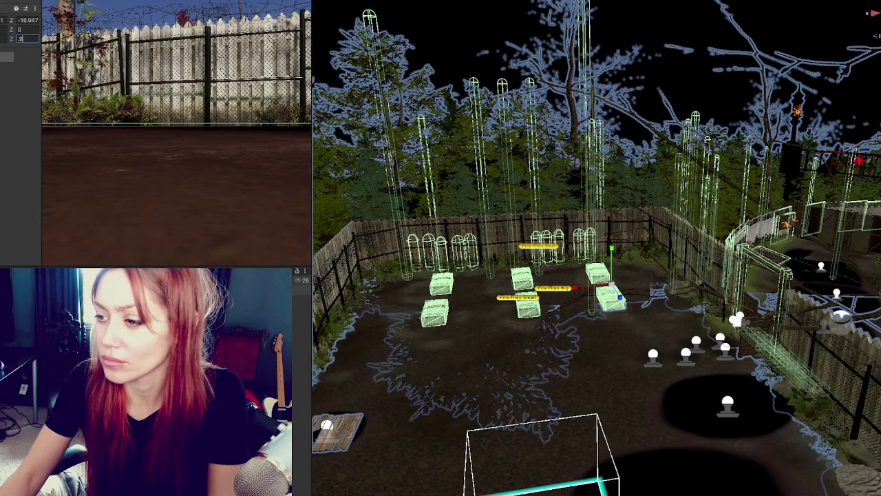
{"action": "type", "text": "1"}
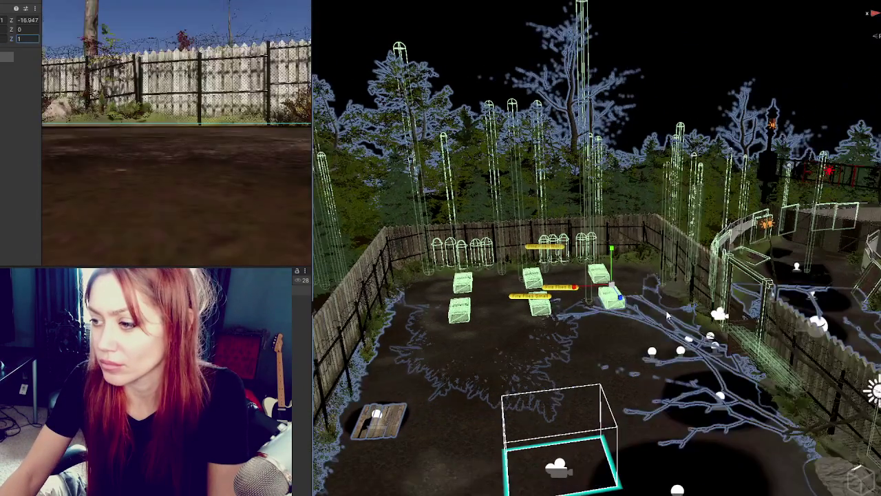
{"action": "scroll", "coordinate": [666, 315], "scroll_direction": "up", "scroll_amount": 5}
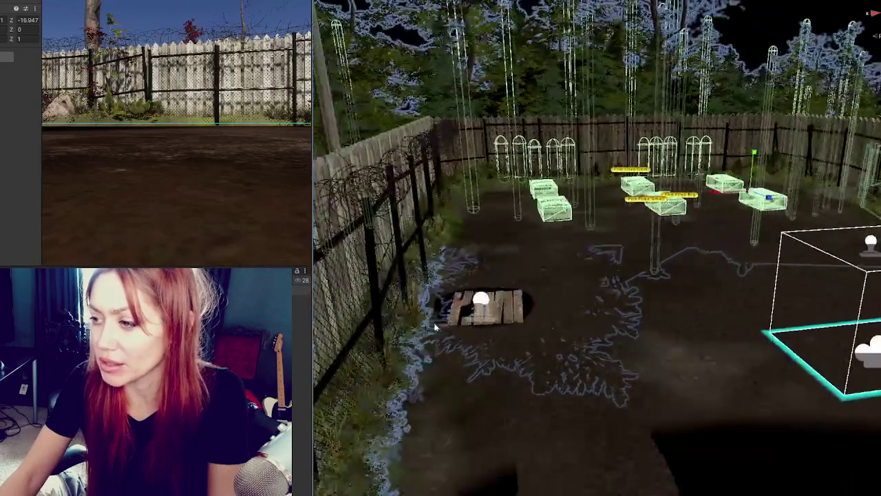
{"action": "scroll", "coordinate": [435, 327], "scroll_direction": "up", "scroll_amount": 3}
{"action": "mouse_move", "coordinate": [466, 306]}
{"action": "left_mouse_down"}
{"action": "mouse_move", "coordinate": [296, 340]}
{"action": "mouse_move", "coordinate": [569, 184]}
{"action": "left_mouse_up"}
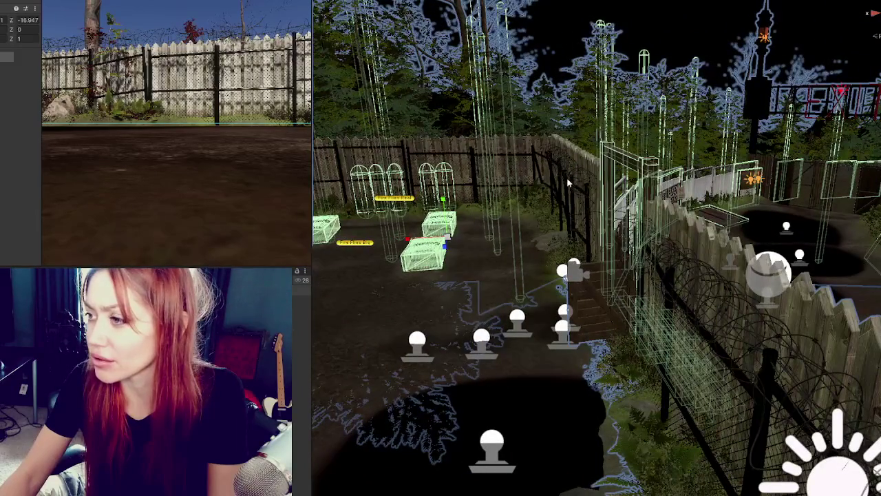
{"action": "mouse_move", "coordinate": [569, 185]}
{"action": "left_mouse_down"}
{"action": "mouse_move", "coordinate": [558, 240]}
{"action": "mouse_move", "coordinate": [580, 314]}
{"action": "mouse_move", "coordinate": [640, 408]}
{"action": "mouse_move", "coordinate": [641, 256]}
{"action": "mouse_move", "coordinate": [680, 298]}
{"action": "left_mouse_up"}
{"action": "scroll", "coordinate": [681, 297], "scroll_direction": "down", "scroll_amount": 2}
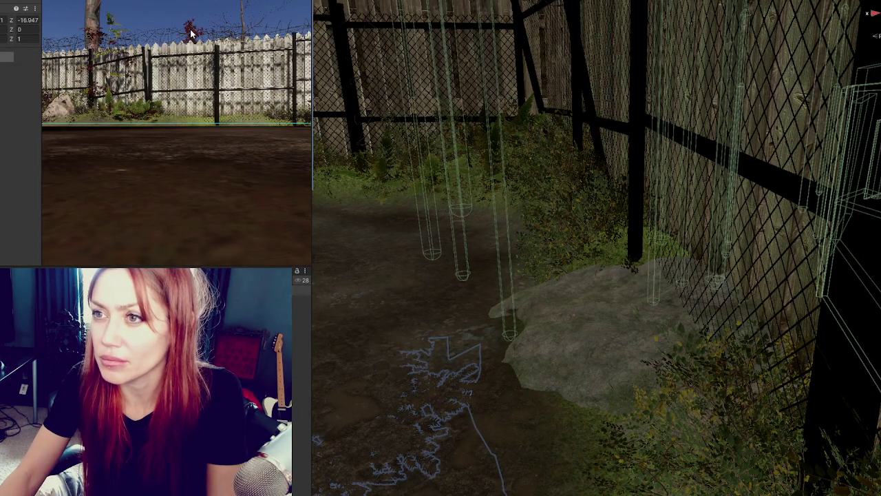
- Select the fern by the fence and assign the Leaves diffusion profile to its material
{"action": "mouse_move", "coordinate": [378, 15]}
{"action": "left_mouse_down"}
{"action": "mouse_move", "coordinate": [732, 92]}
{"action": "mouse_move", "coordinate": [643, 392]}
{"action": "mouse_move", "coordinate": [653, 334]}
{"action": "left_mouse_up"}
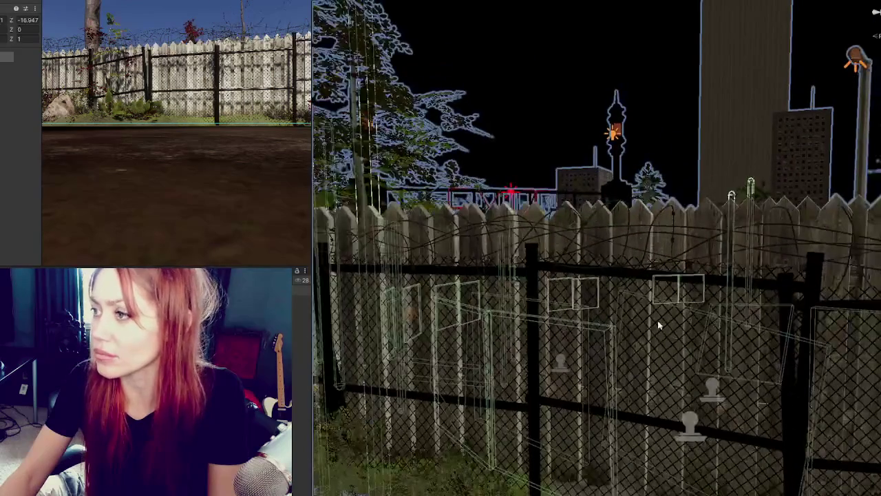
{"action": "left_click_drag", "start_coordinate": [714, 251], "coordinate": [714, 42]}
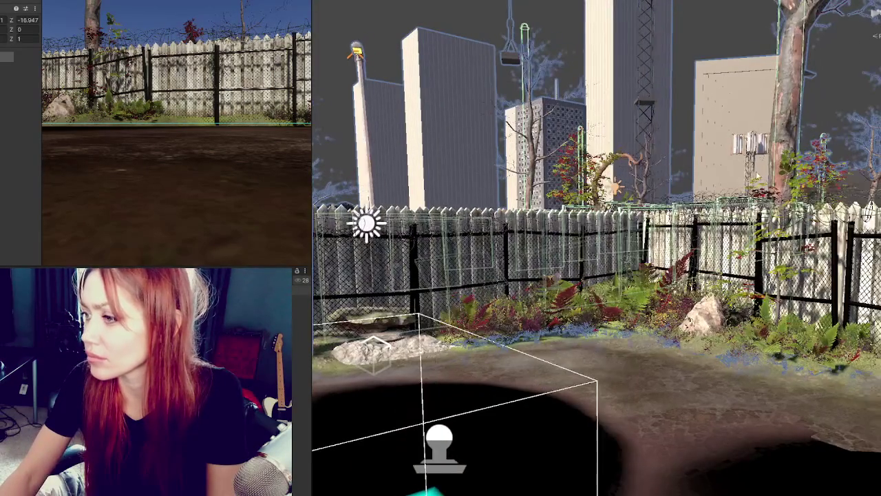
{"action": "left_click", "coordinate": [566, 297]}
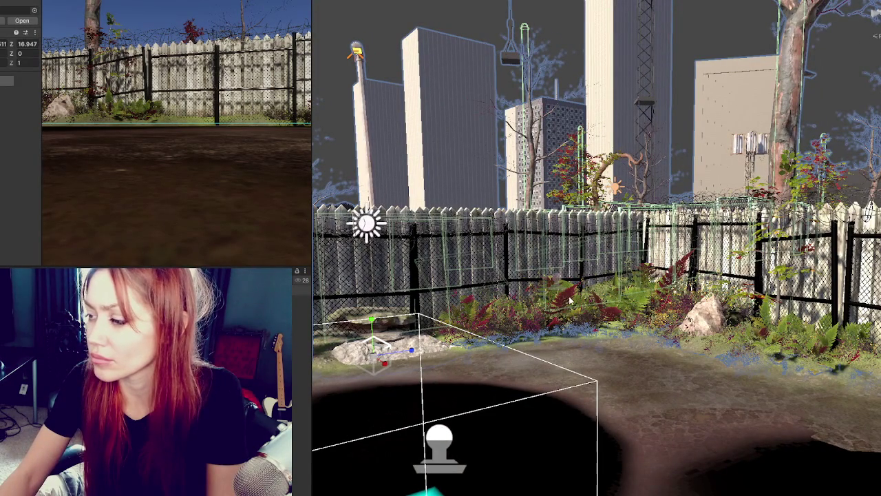
{"action": "left_click", "coordinate": [570, 301]}
{"action": "scroll", "coordinate": [17, 173], "scroll_direction": "down", "scroll_amount": 3}
{"action": "scroll", "coordinate": [18, 172], "scroll_direction": "down", "scroll_amount": 2}
{"action": "left_click", "coordinate": [27, 197]}
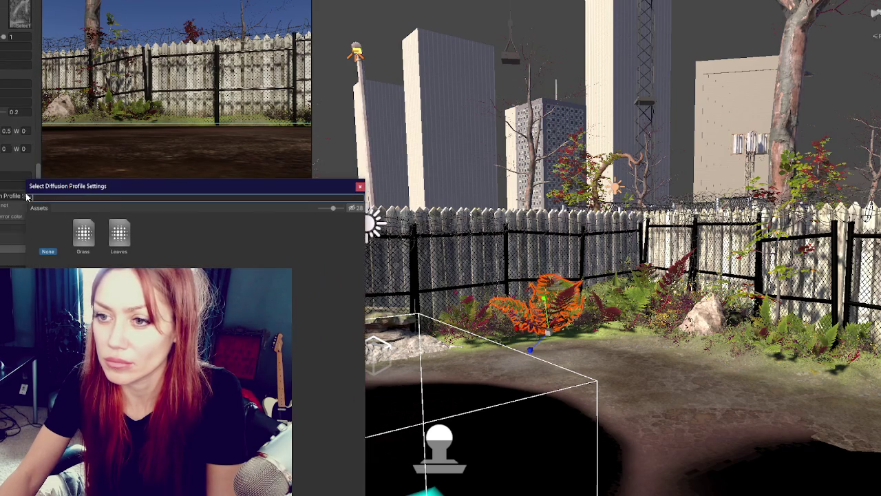
{"action": "double_click", "coordinate": [118, 234]}
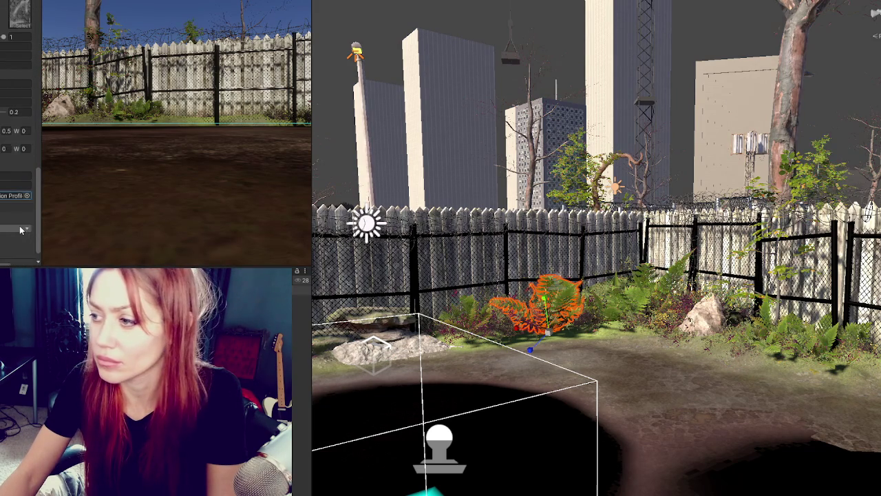